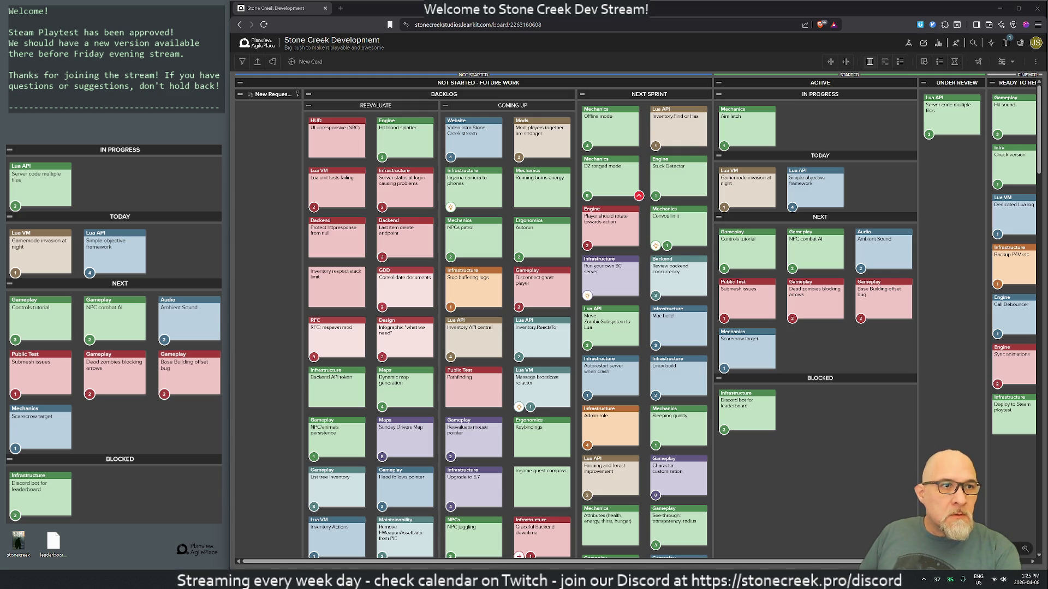
Check the music playback controls and the system quick settings panel, then close it
key("XF86AudioRaiseVolume")
key("super+a")
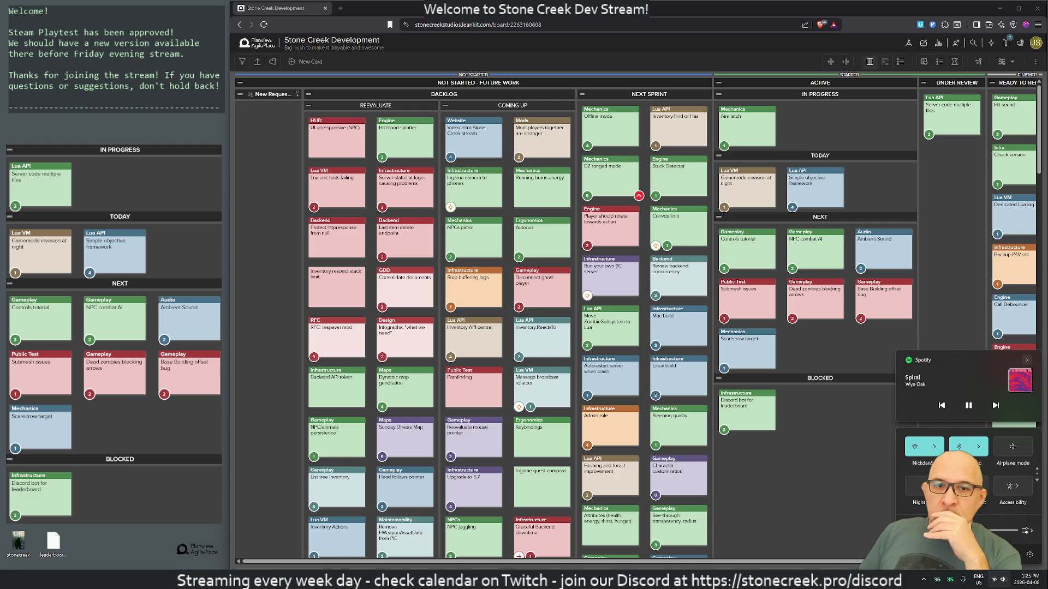
key("Escape")
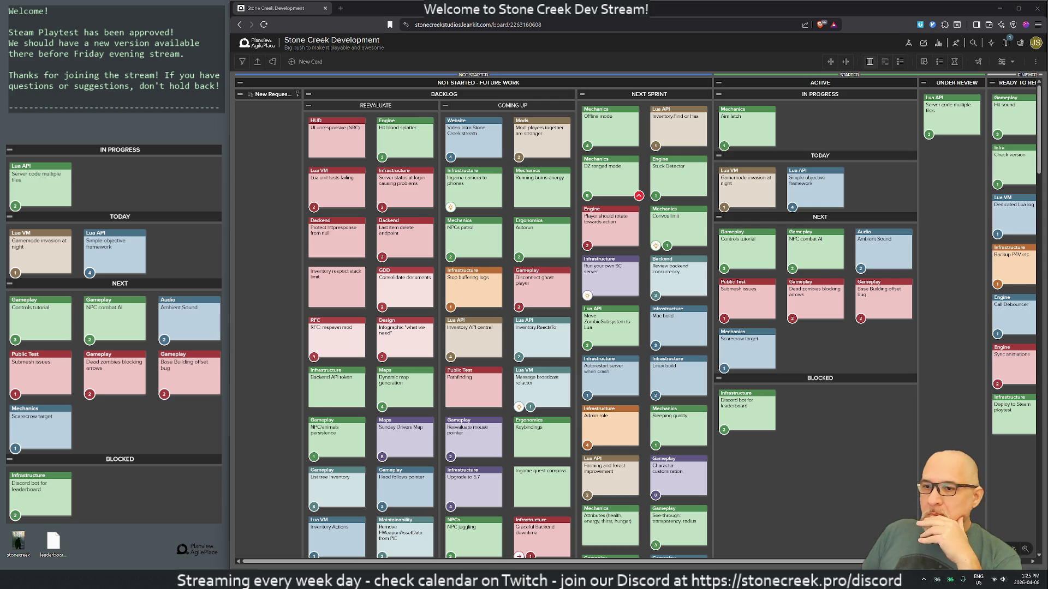
left_click(994, 582)
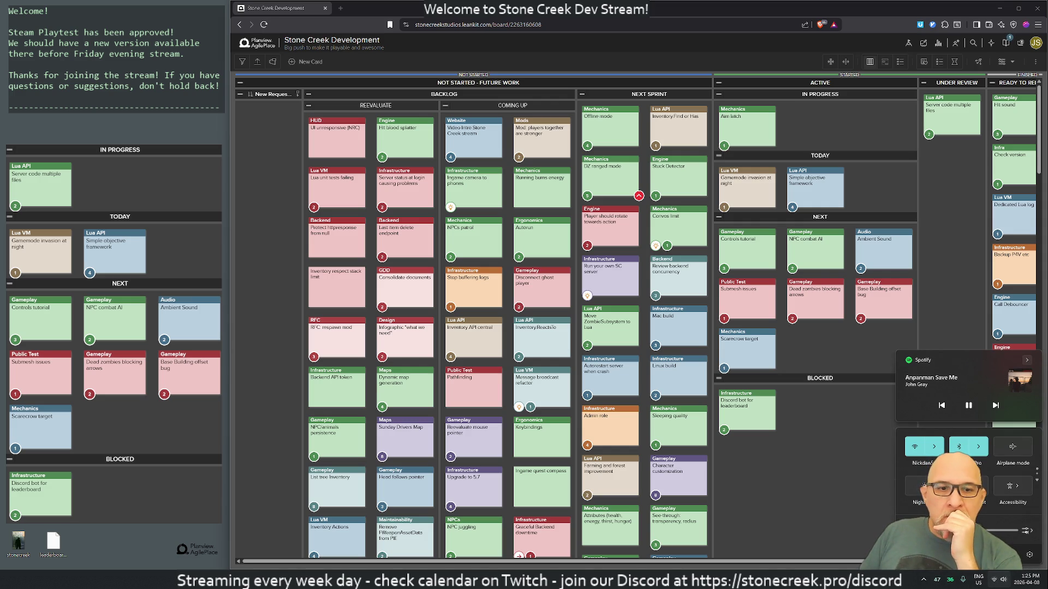
key("Escape")
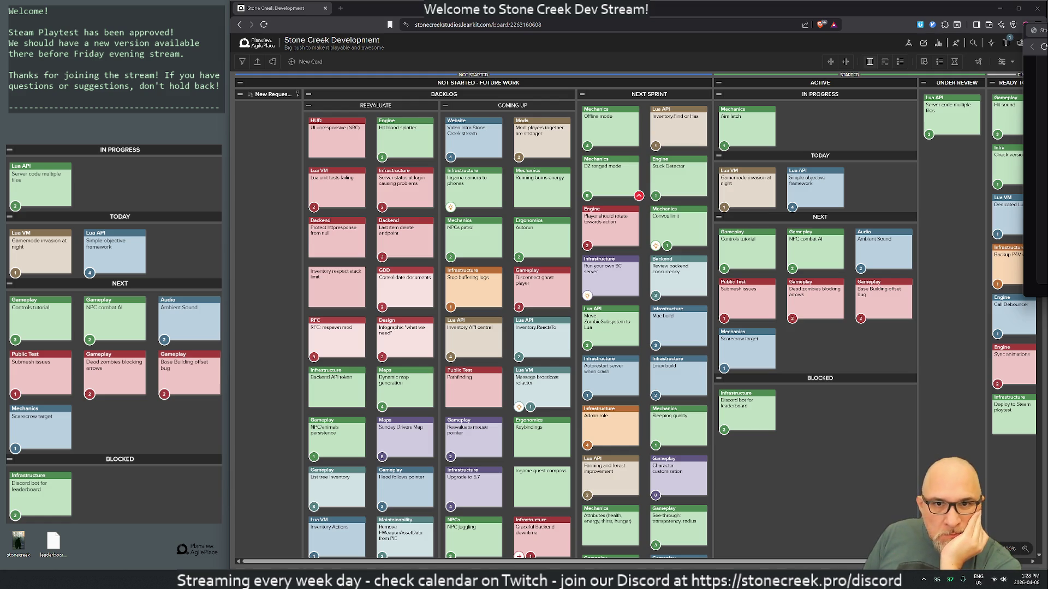
In the Claude playtest chat, highlight the step about making the playtest closed
key("alt+Tab")
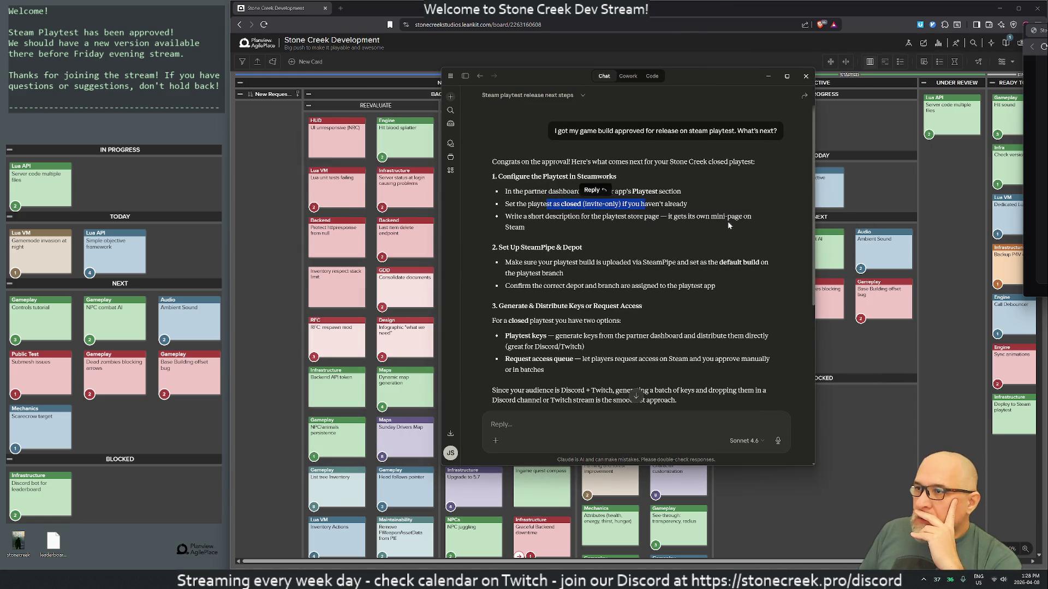
mouse_move(537, 203)
left_mouse_down()
mouse_move(599, 204)
mouse_move(609, 217)
left_mouse_up()
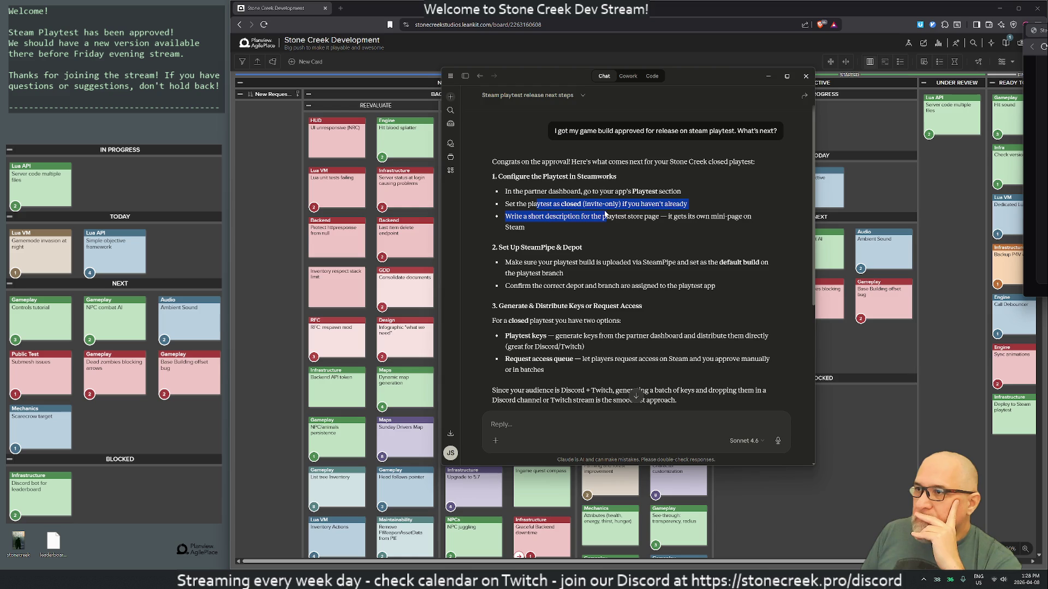
left_click(699, 244)
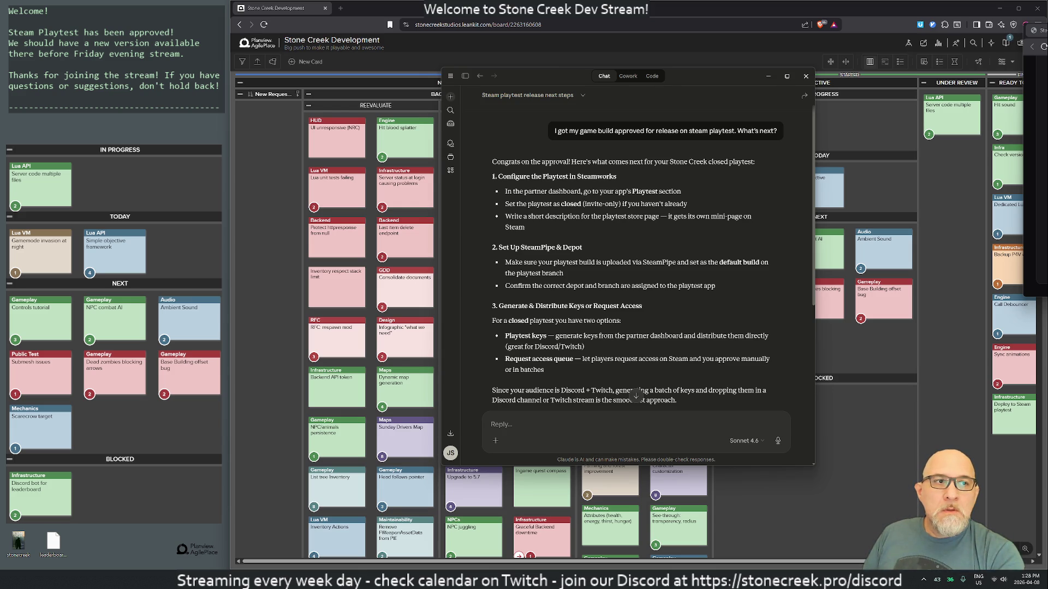
key("super+shift+Left")
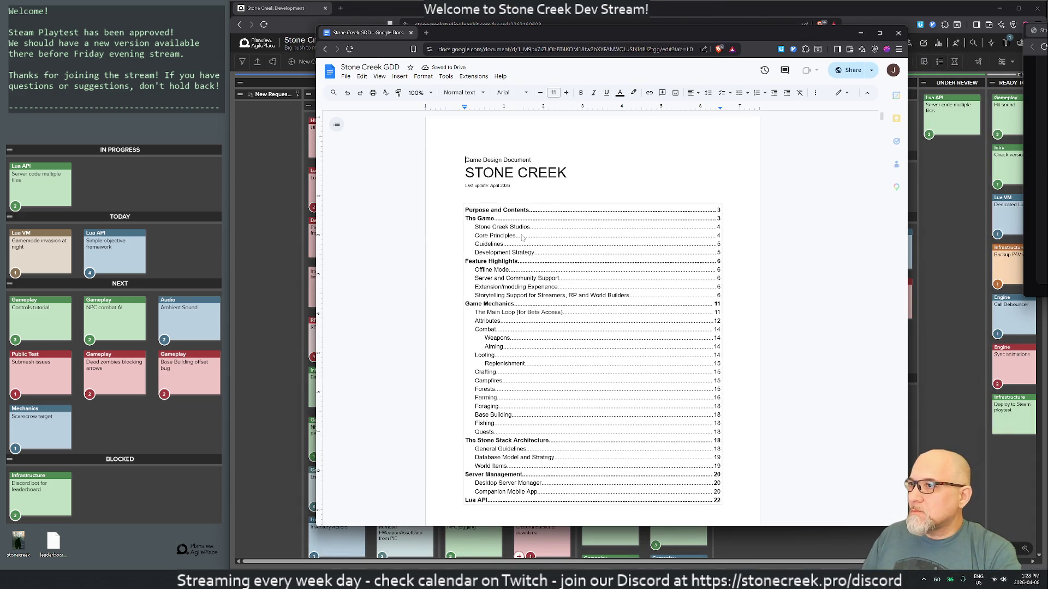
Copy The Game overview paragraphs and bullets from the Stone Creek GDD
scroll(544, 234, "down", 15)
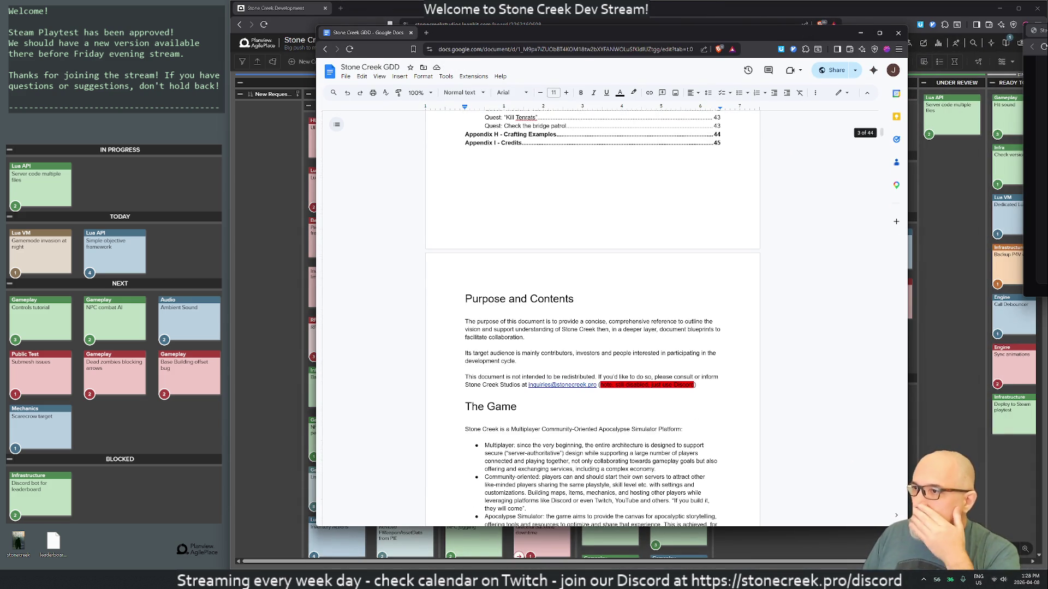
scroll(592, 316, "down", 3)
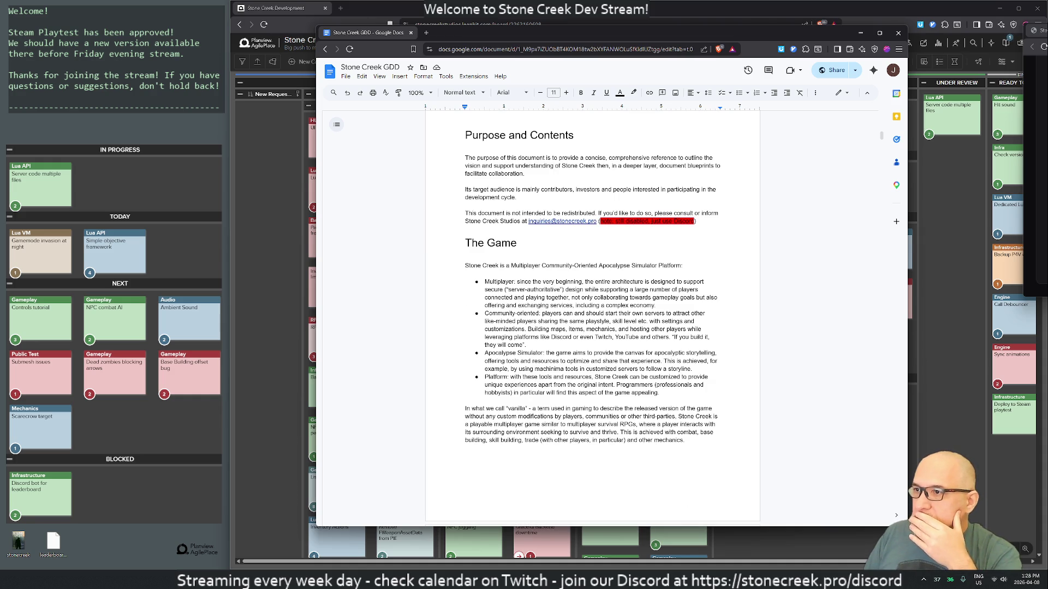
mouse_move(465, 265)
left_mouse_down()
mouse_move(659, 392)
mouse_move(534, 465)
mouse_move(684, 440)
left_mouse_up()
right_click(606, 378)
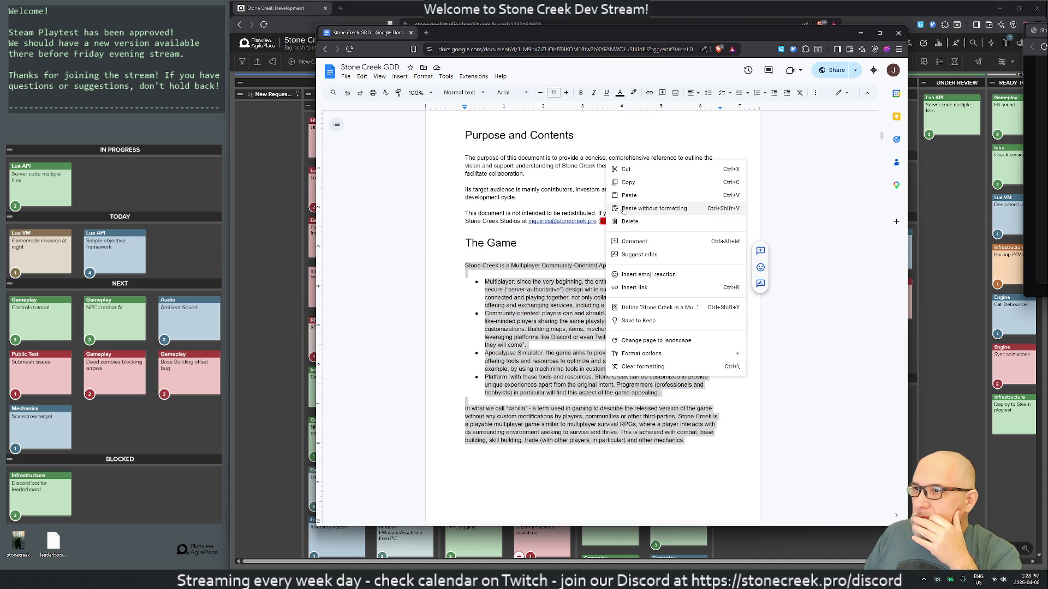
left_click(628, 181)
left_click(600, 469)
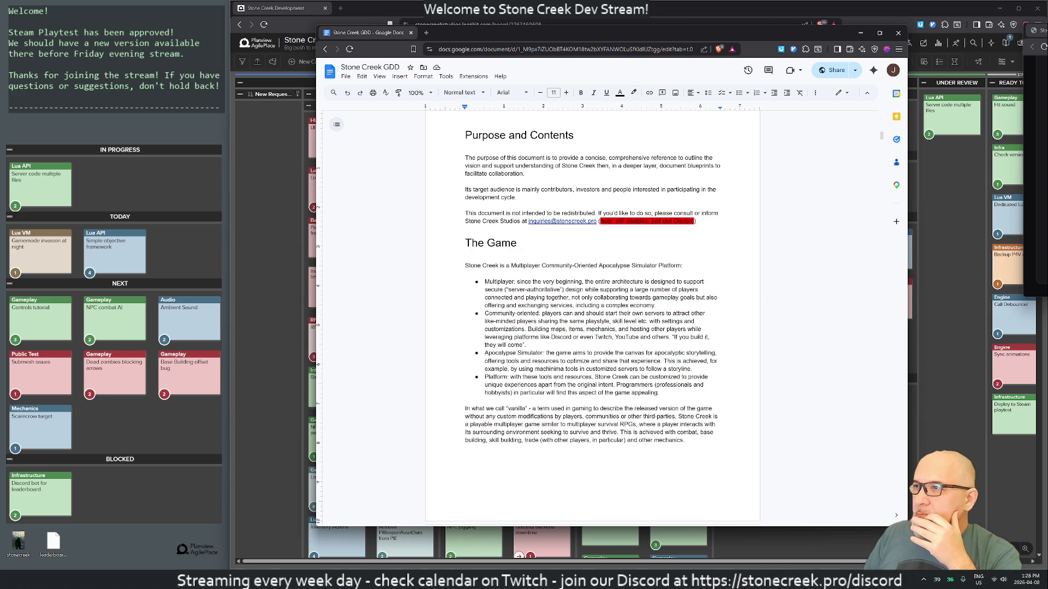
Merge the GDD tab into the main browser and return to the Stone Creek Development board
mouse_move(712, 34)
left_mouse_down()
mouse_move(633, 219)
mouse_move(633, 68)
left_mouse_up()
left_click_drag(312, 70, 382, 8)
left_click(284, 9)
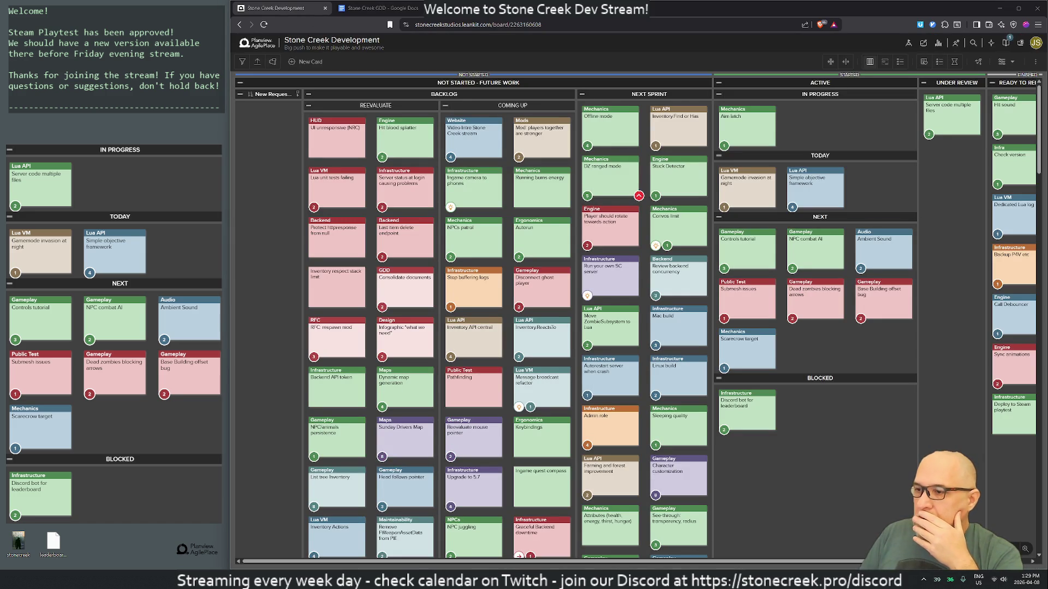
Switch back to the Claude chat, then to the Steamworks store settings window
key("alt+Tab")
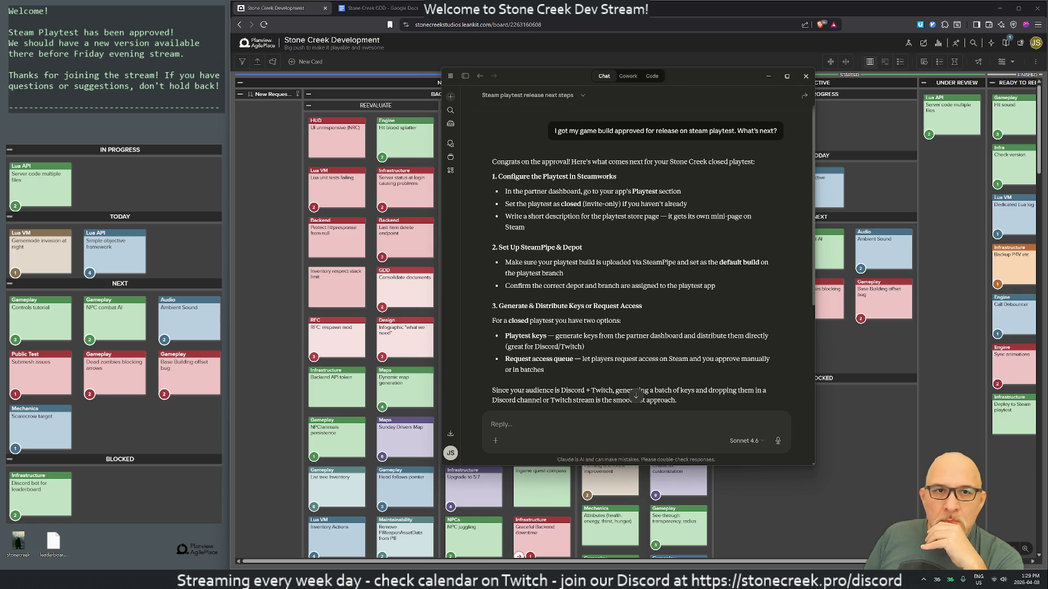
key("alt+Tab")
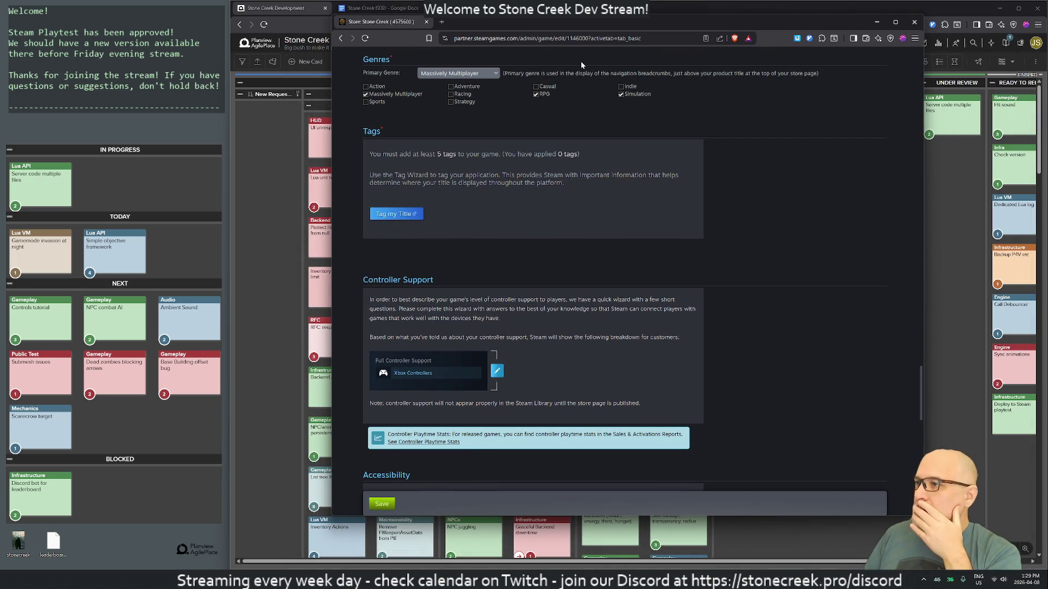
Open the Stone Creek store page's Description tab and scroll to the empty About This Game editor
scroll(543, 273, "down", 4)
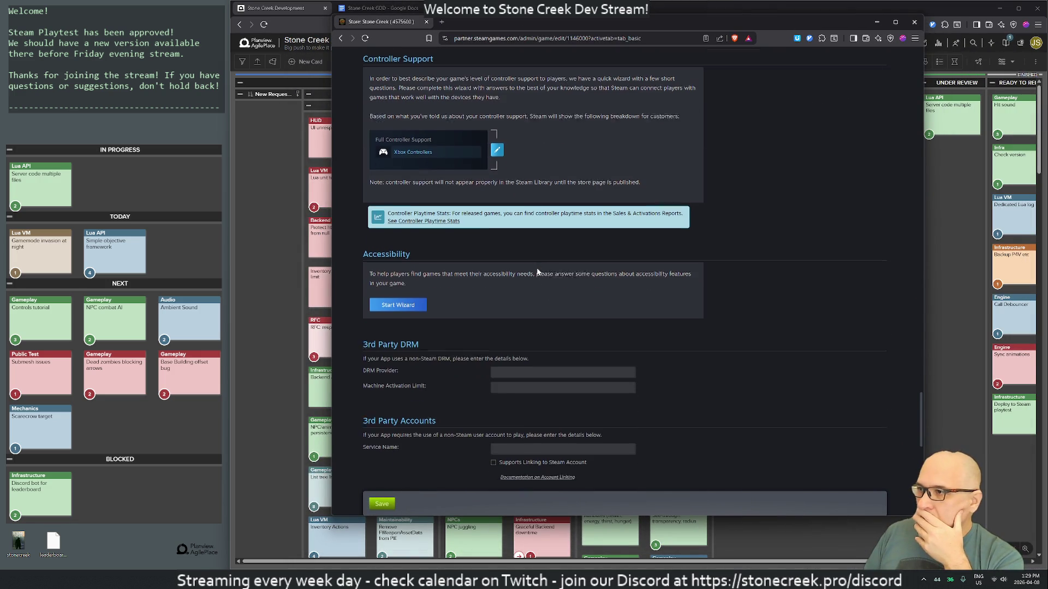
scroll(537, 271, "down", 2)
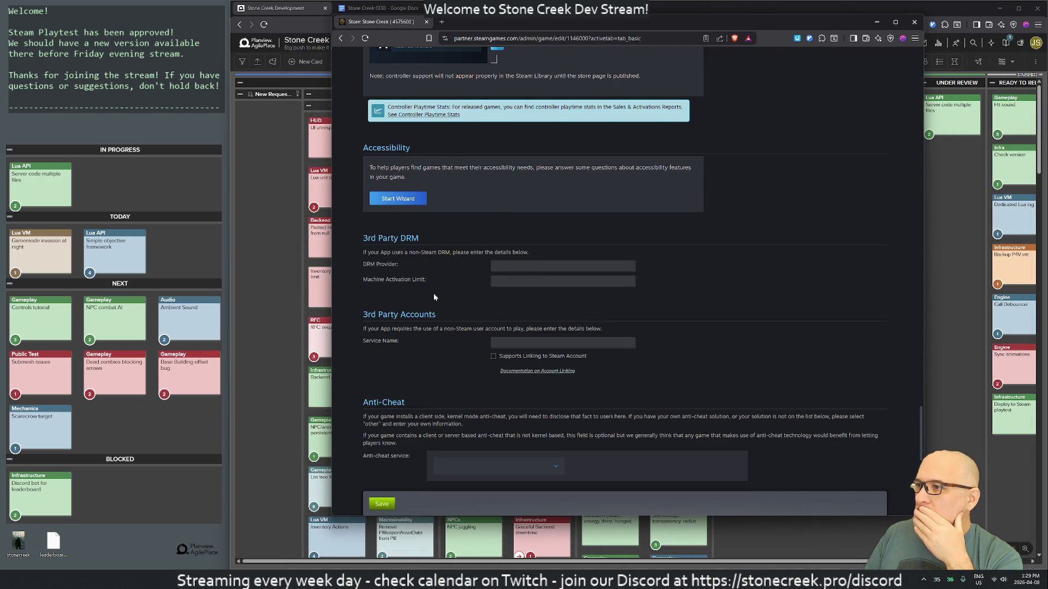
scroll(436, 298, "down", 4)
scroll(562, 307, "down", 4)
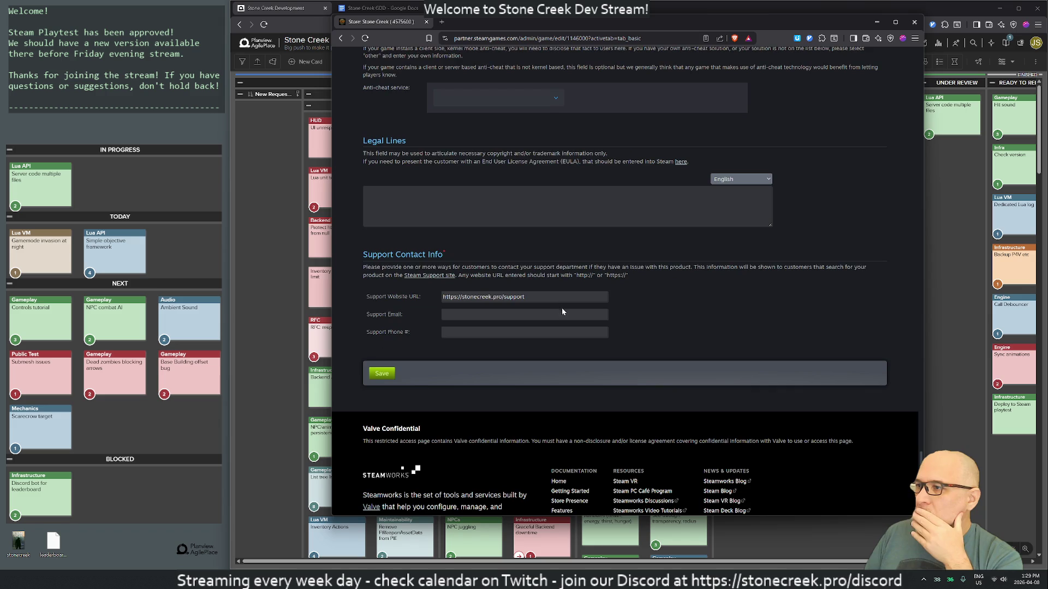
scroll(546, 299, "up", 15)
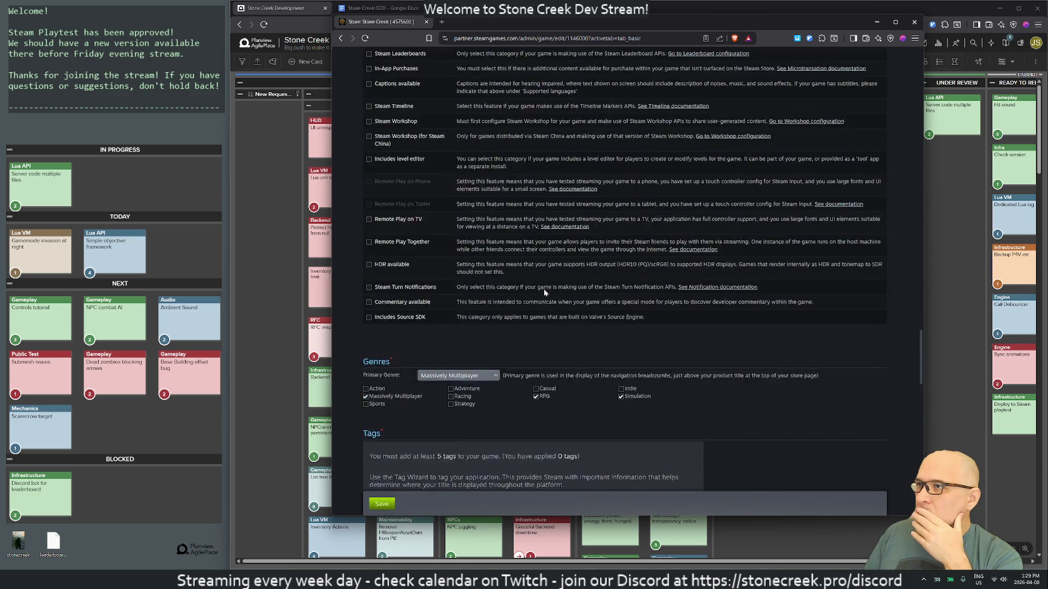
scroll(542, 286, "up", 10)
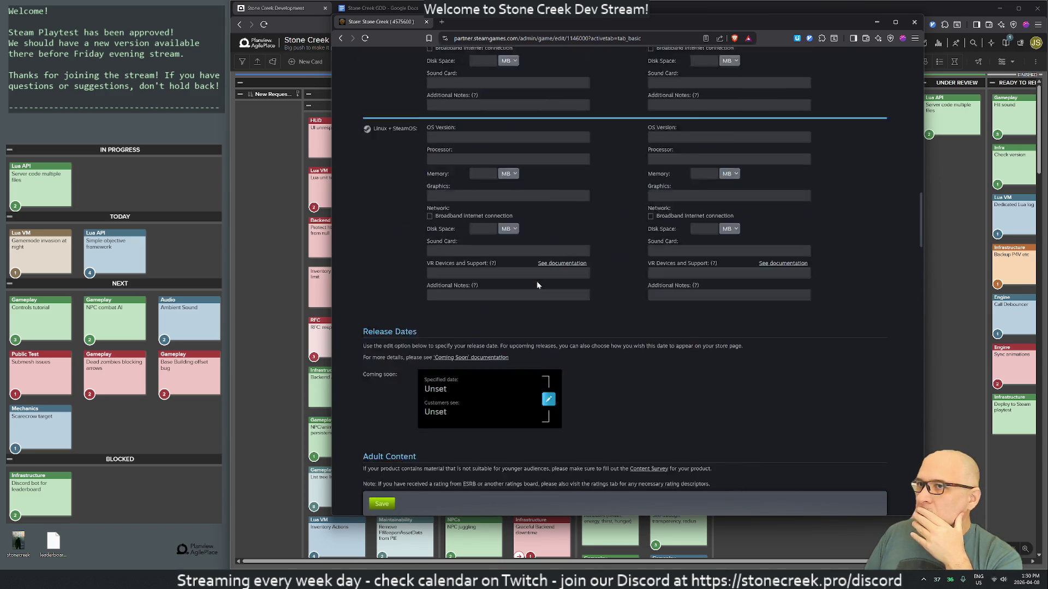
scroll(530, 273, "up", 15)
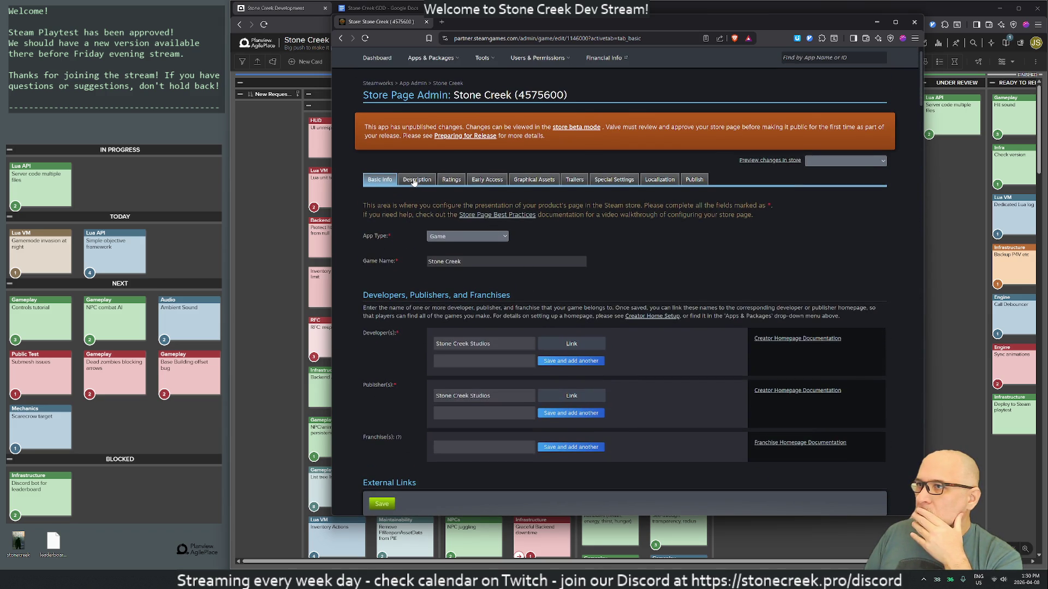
left_click(416, 180)
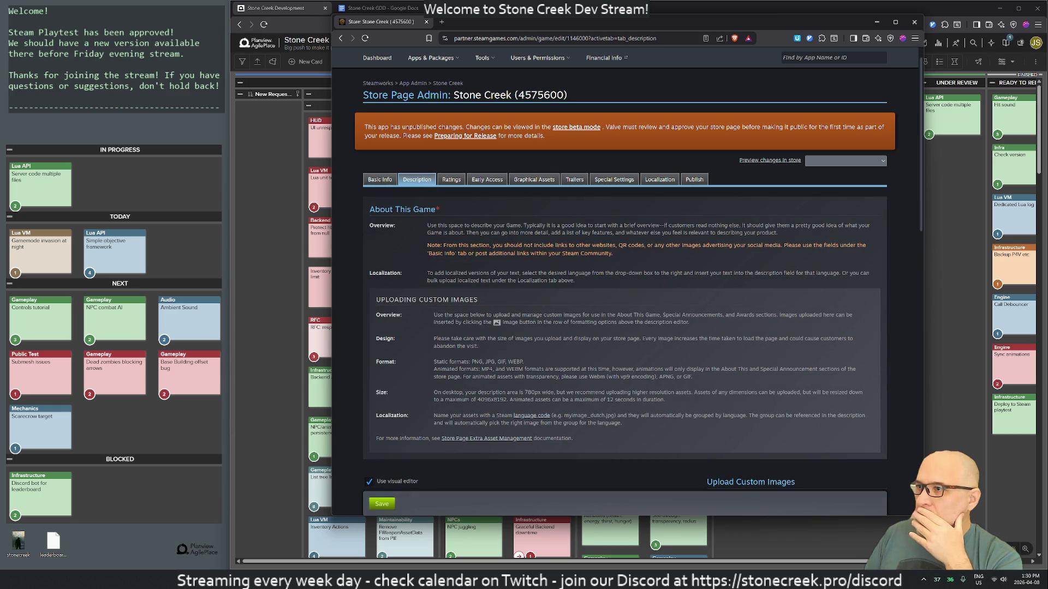
scroll(508, 266, "down", 5)
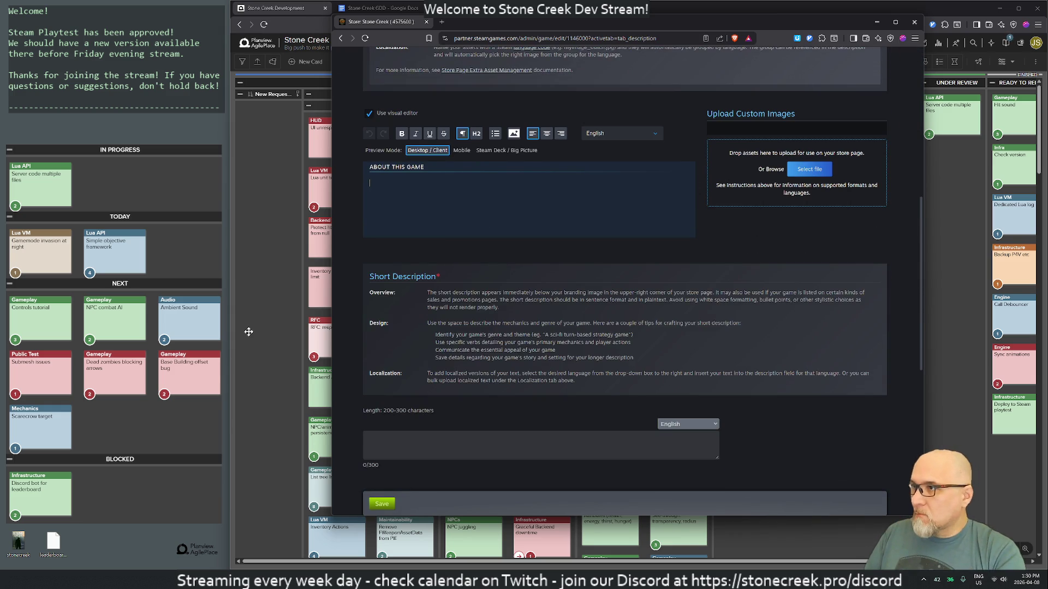
Paste the copied Stone Creek GDD overview into the About This Game editor
key("ctrl+v")
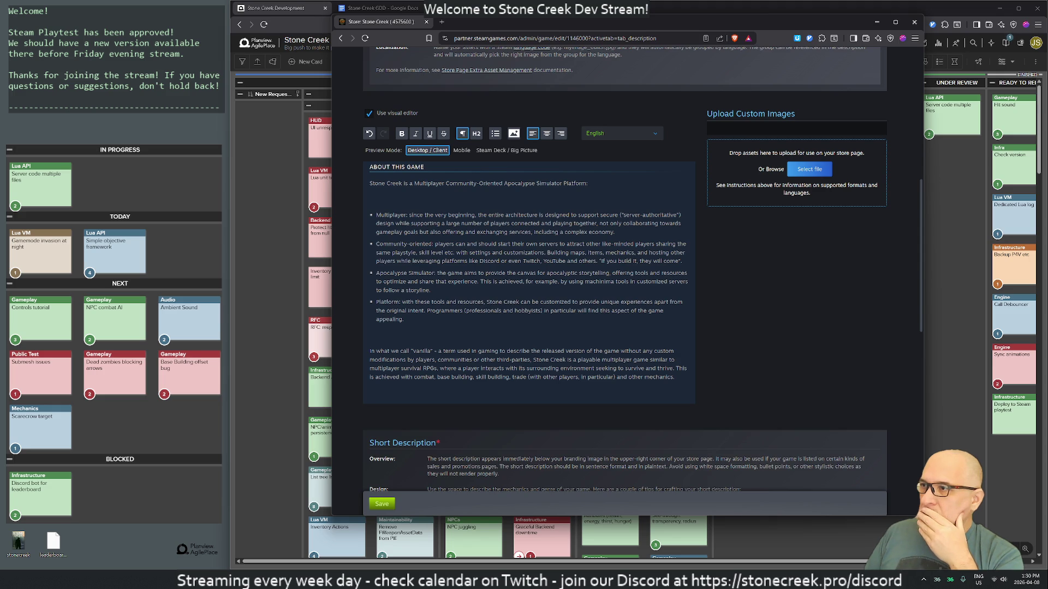
left_click(417, 183)
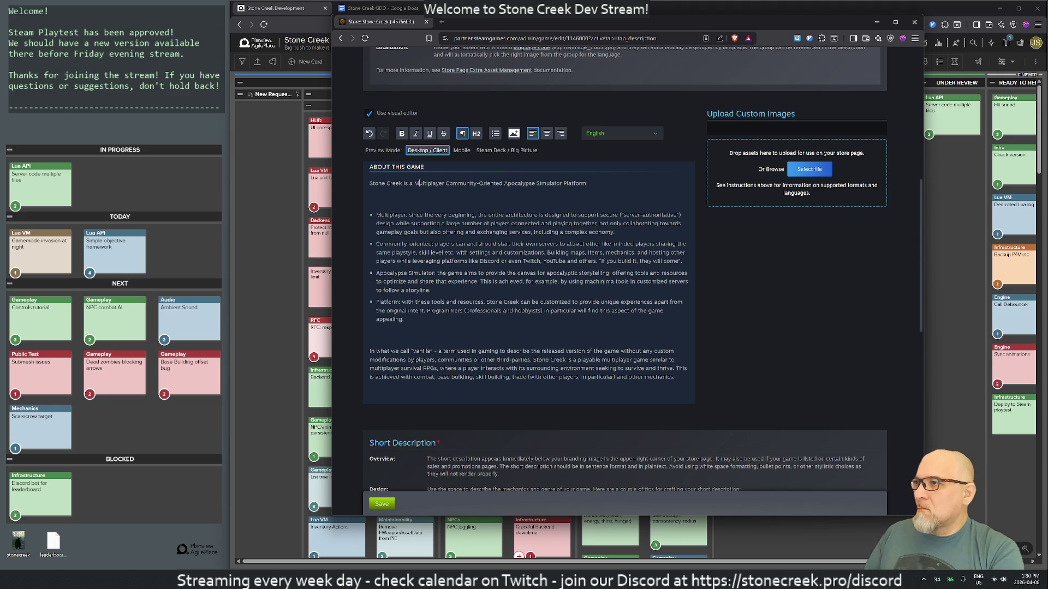
Lowercase 'multiplayer', 'apocalypse' and 'simulator' in the About This Game opening line
key("BackSpace")
type("m")
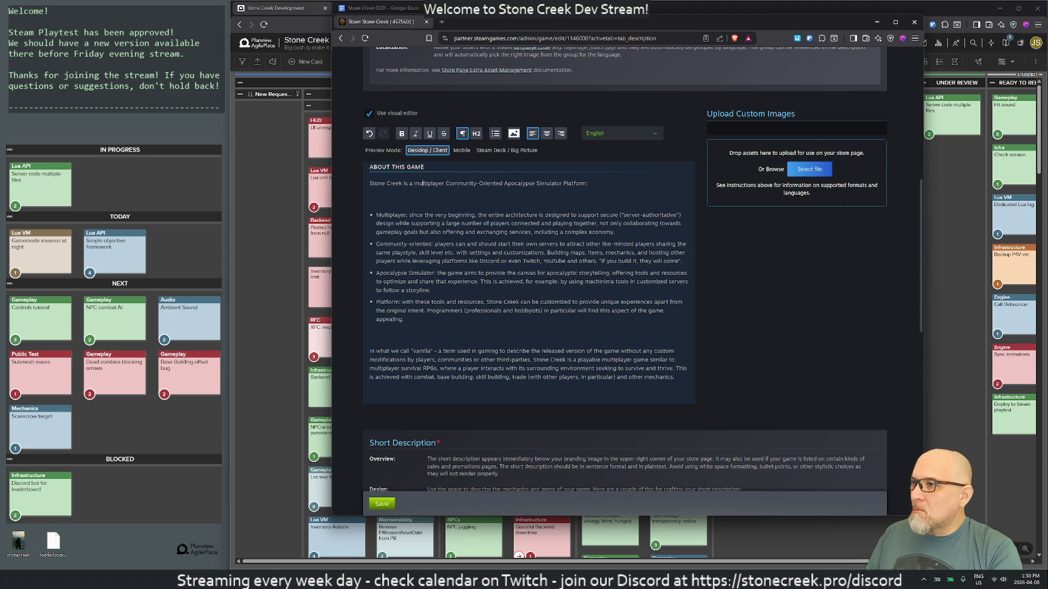
key("Right")
key("Right")
key("Right")
type(",")
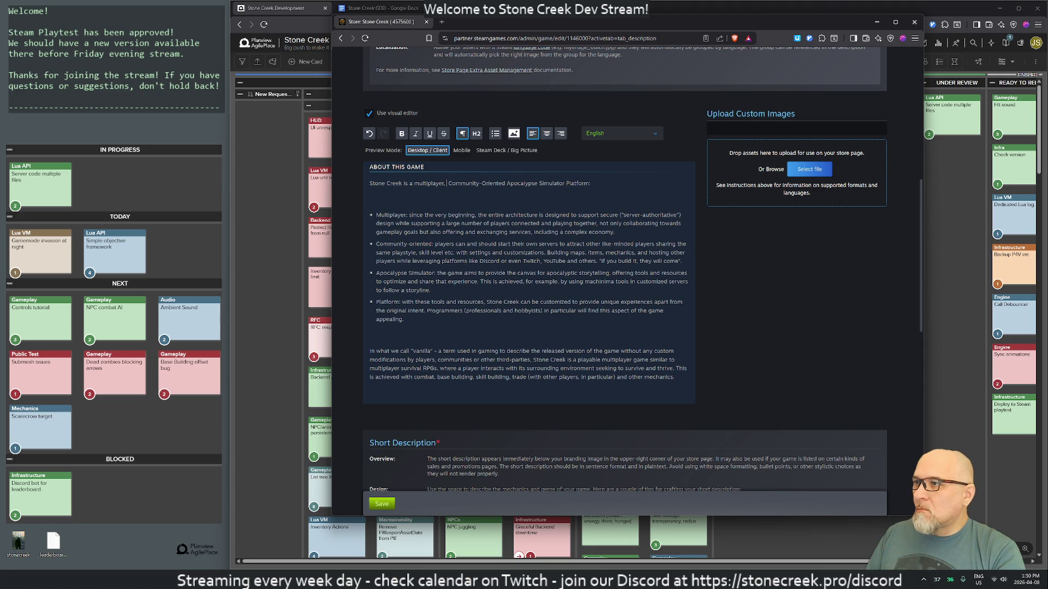
key("BackSpace")
key("BackSpace")
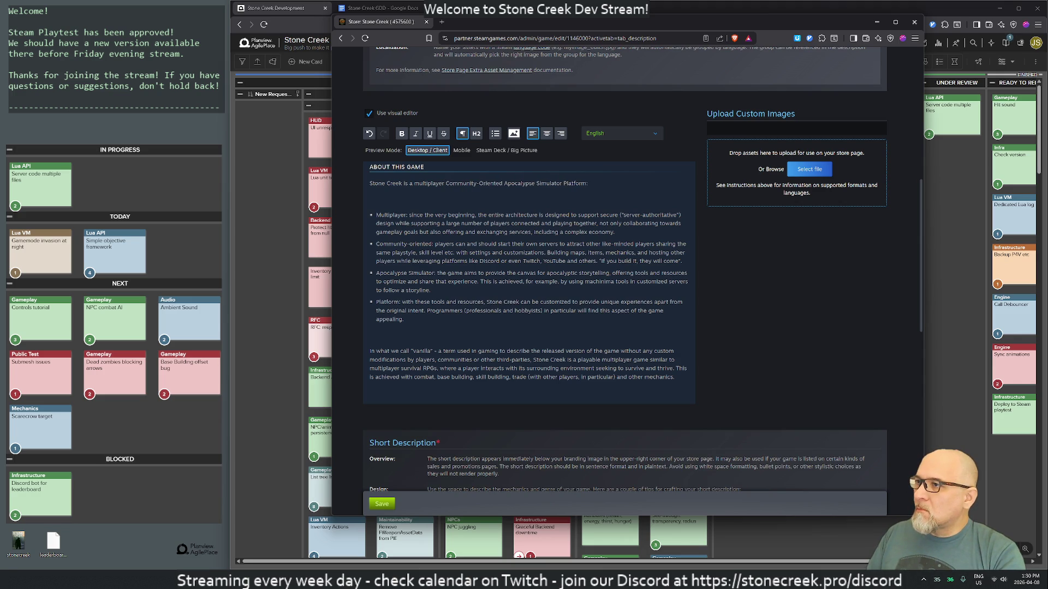
key("shift+Right")
key("shift+Right")
key("shift+Right")
type("a")
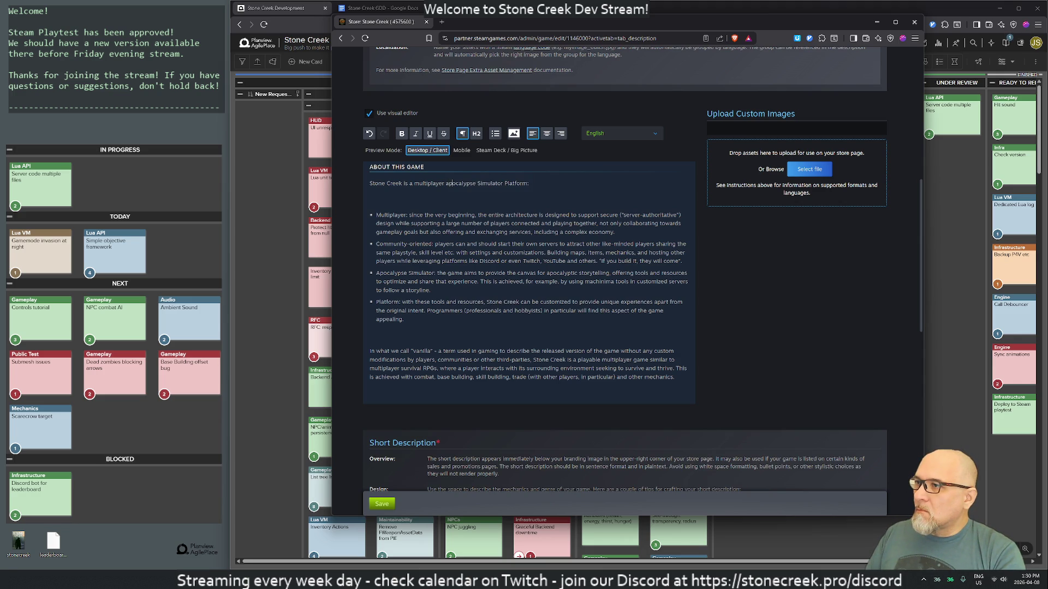
key("shift+Right")
type("s")
key("shift+Right")
key("shift+Right")
key("shift+Right")
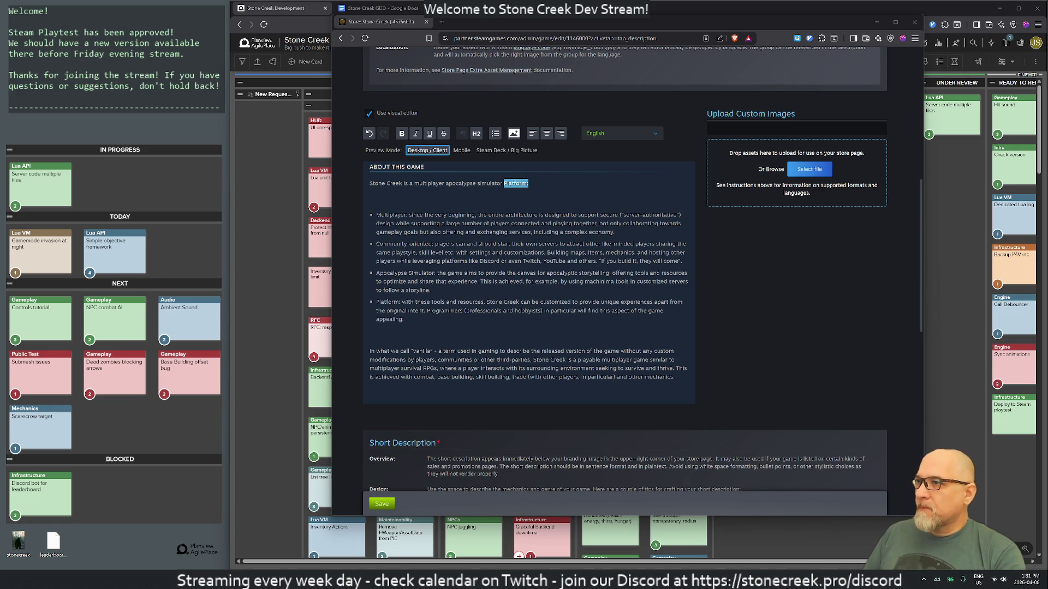
Replace 'Platform:' with 'with a strong focus on communities (usually built on Discord or equivalent) and contribution. In the classic sense, it's a MMORPG'
left_click(370, 194)
key("shift+Left")
key("shift+Left")
key("shift+Left")
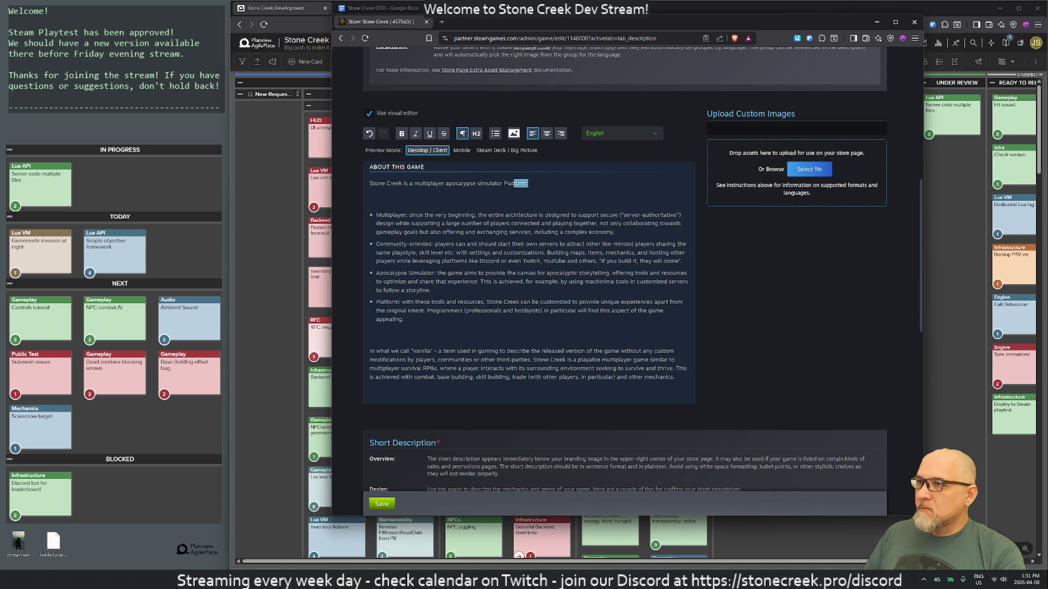
key("BackSpace")
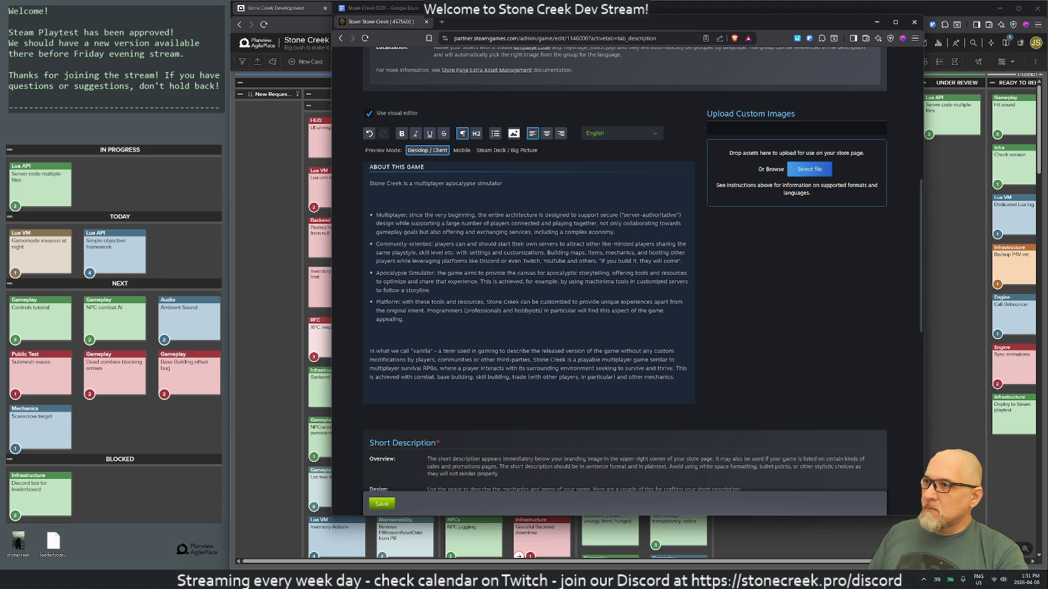
type(" with a stro")
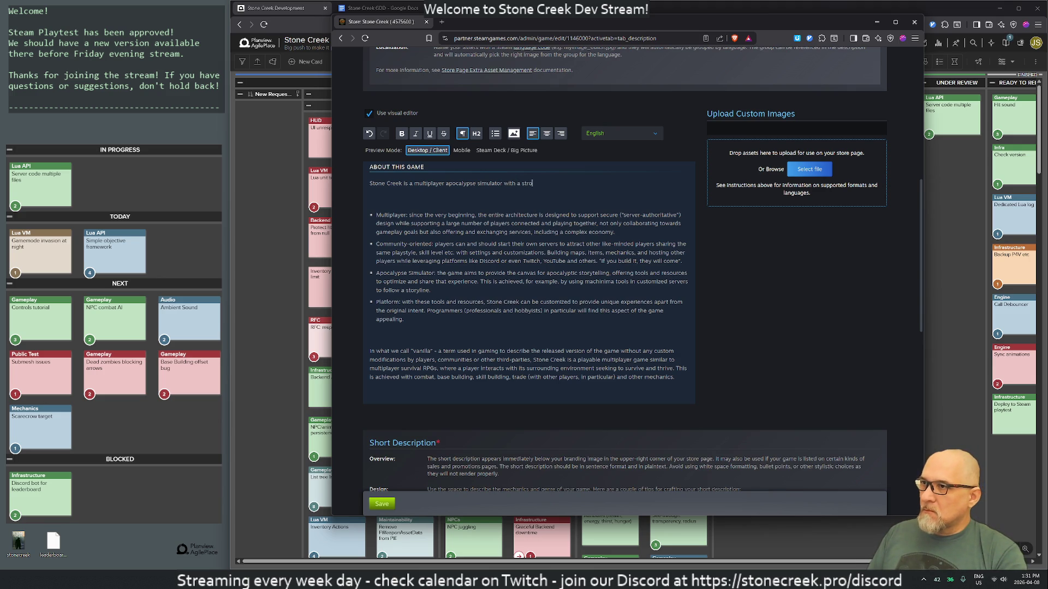
type("ng focus on s")
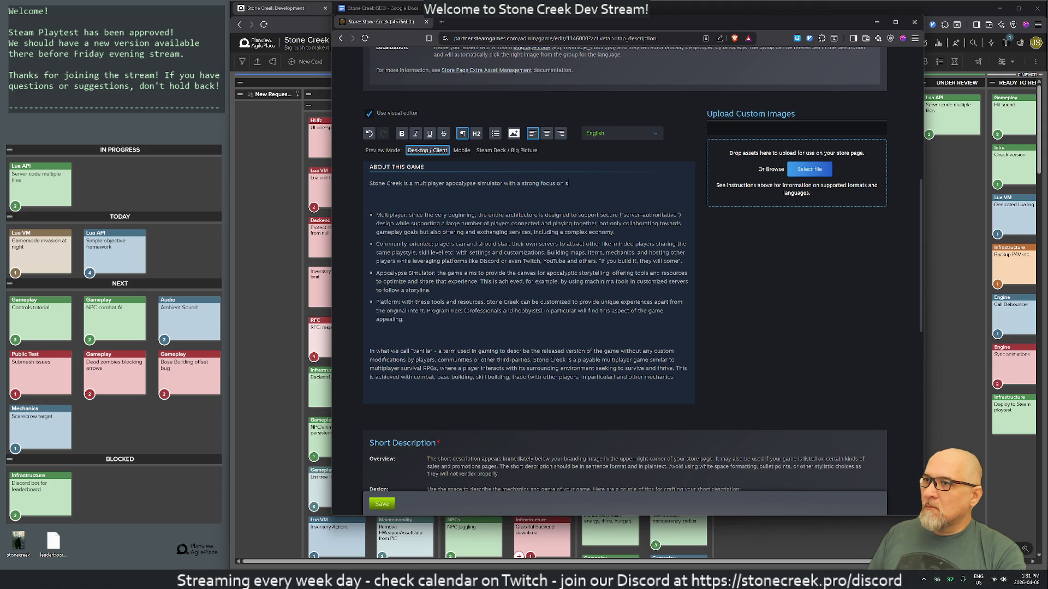
key("BackSpace")
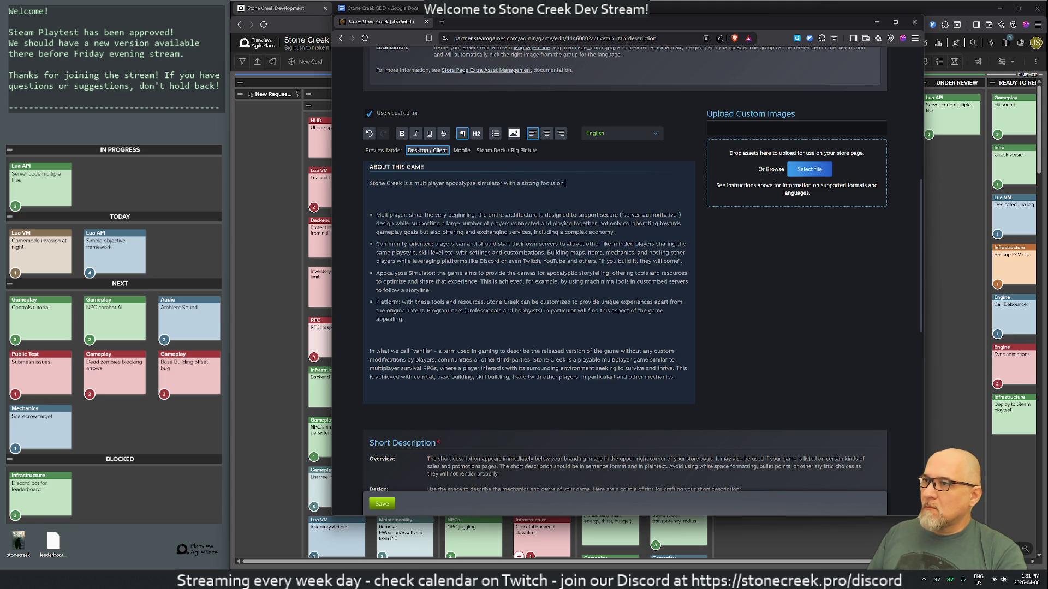
type("commu")
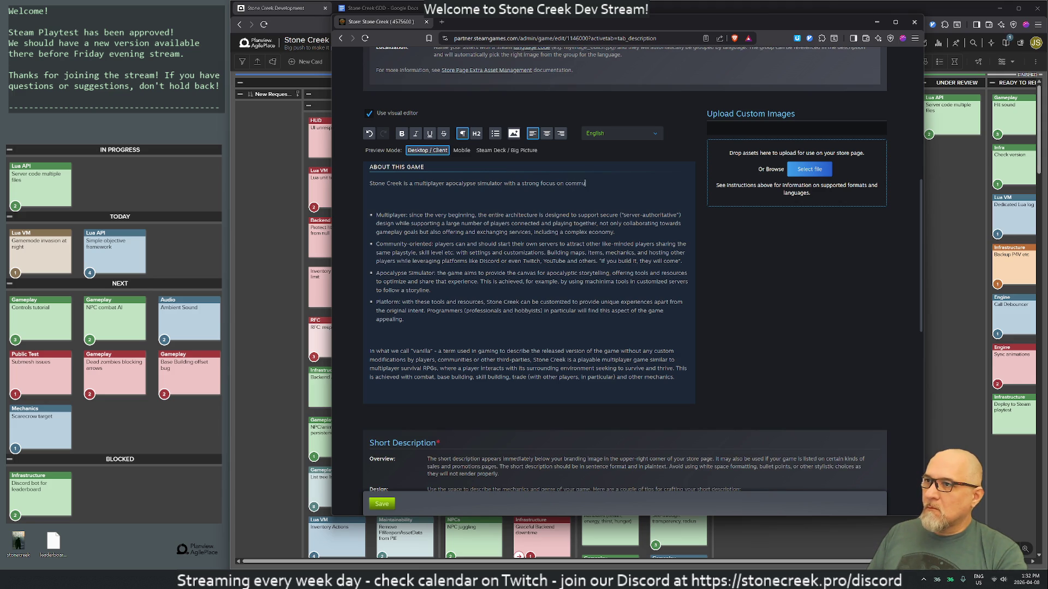
type("nities")
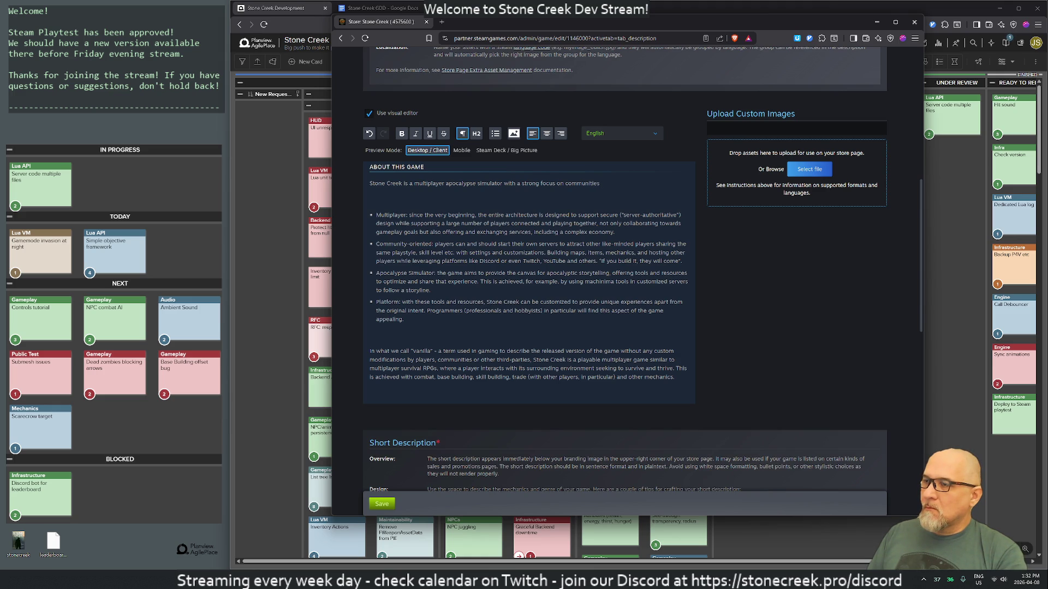
type(" (usua")
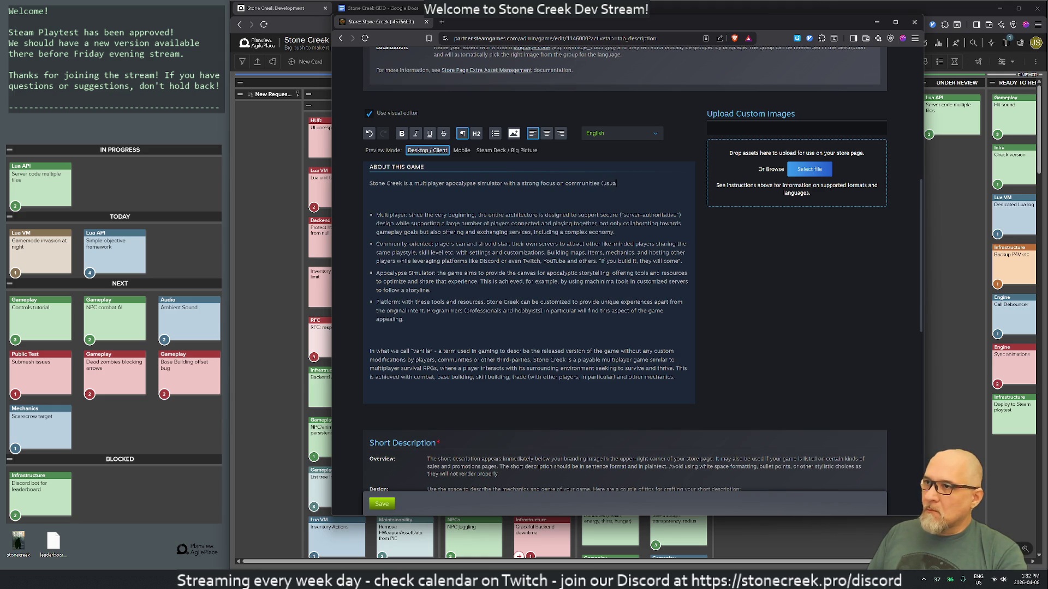
type("lly built on ")
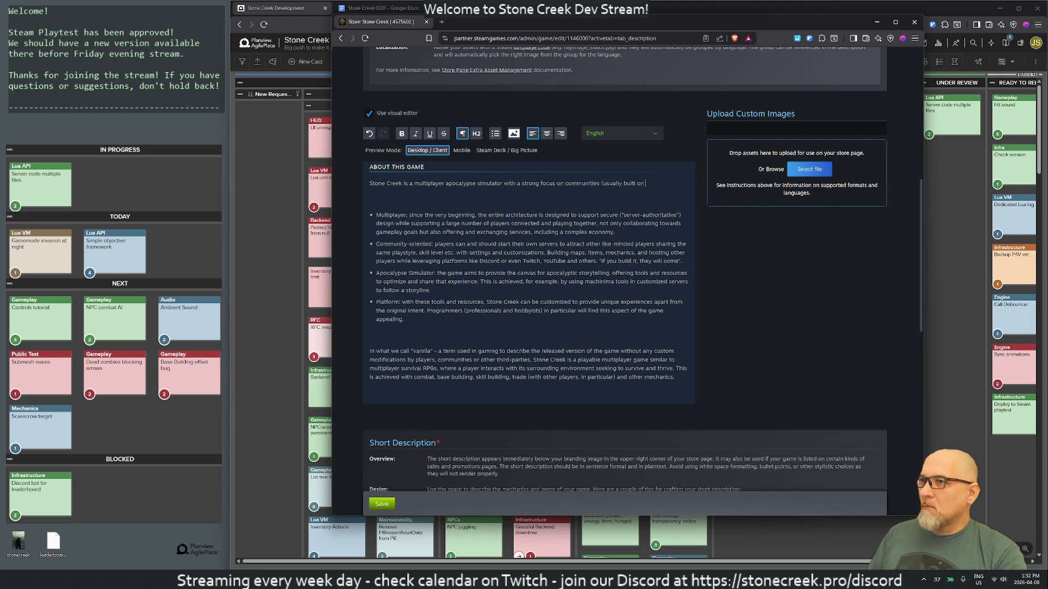
type("Discord")
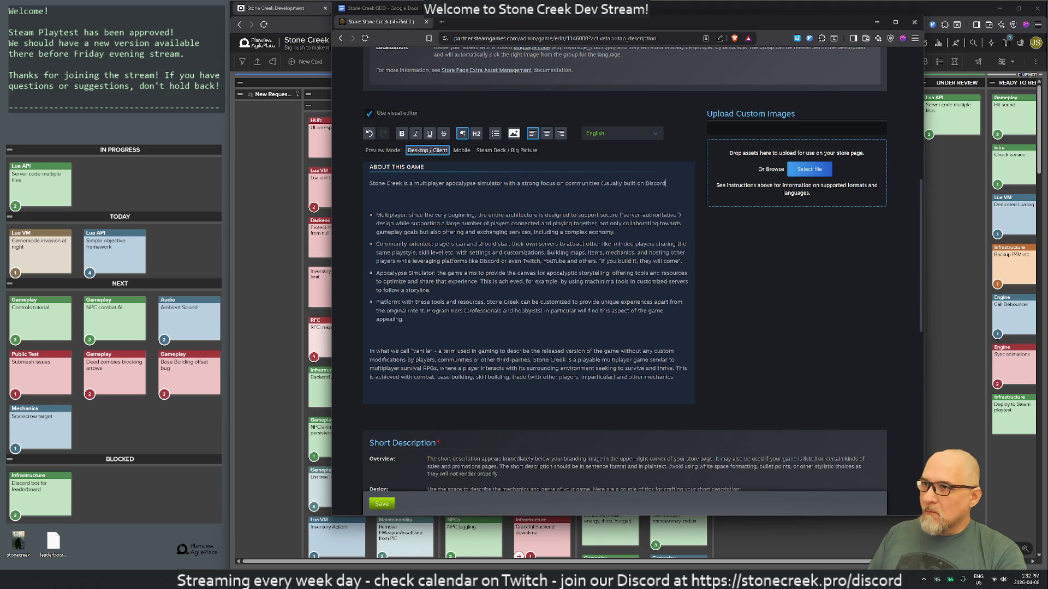
type(" or similar)")
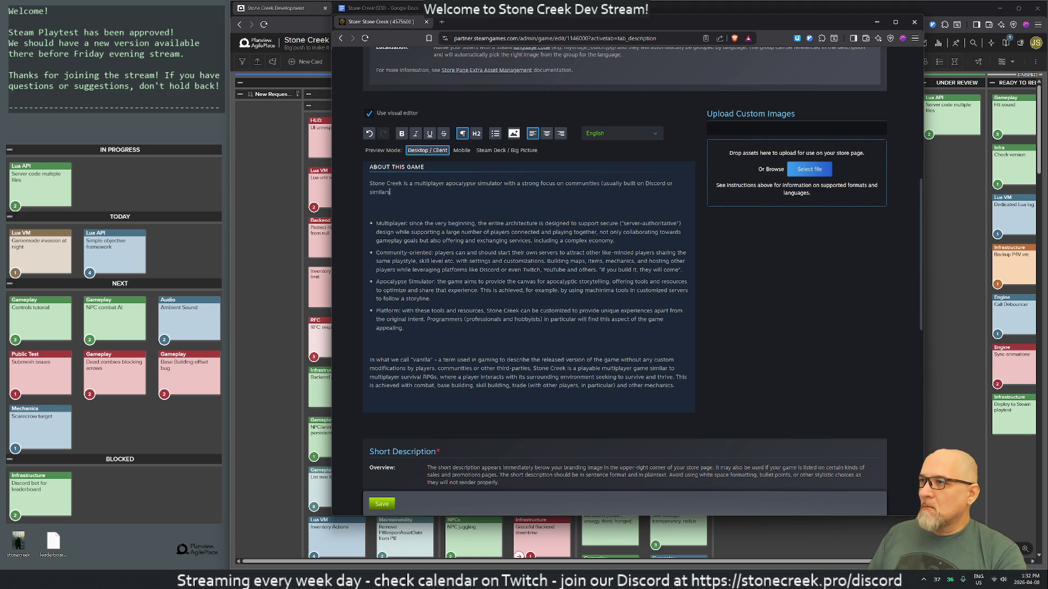
key("BackSpace")
key("BackSpace")
key("BackSpace")
key("BackSpace")
key("BackSpace")
key("BackSpace")
type("equivalent) ")
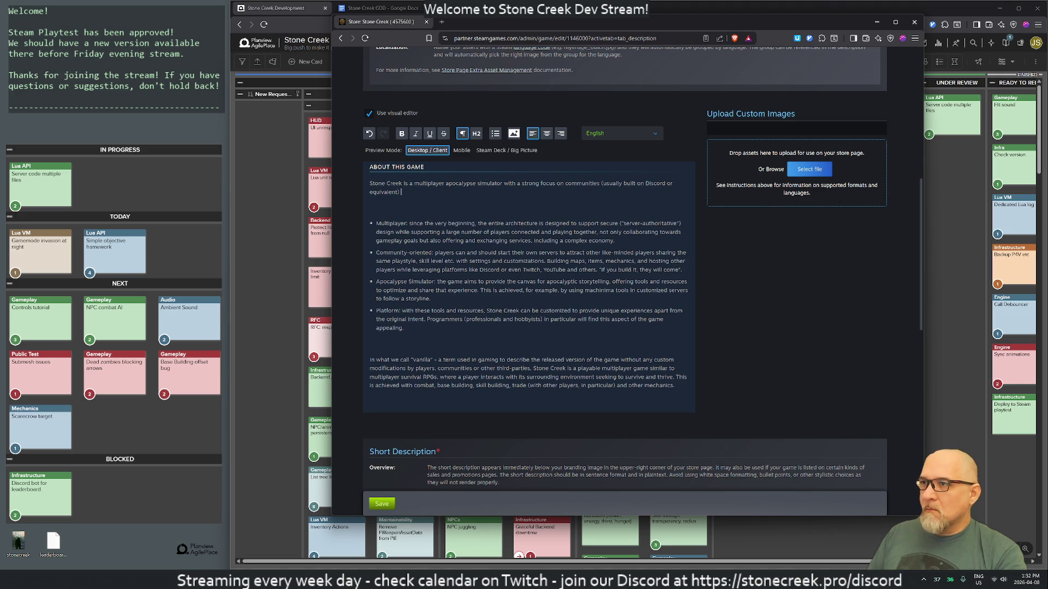
type("and ")
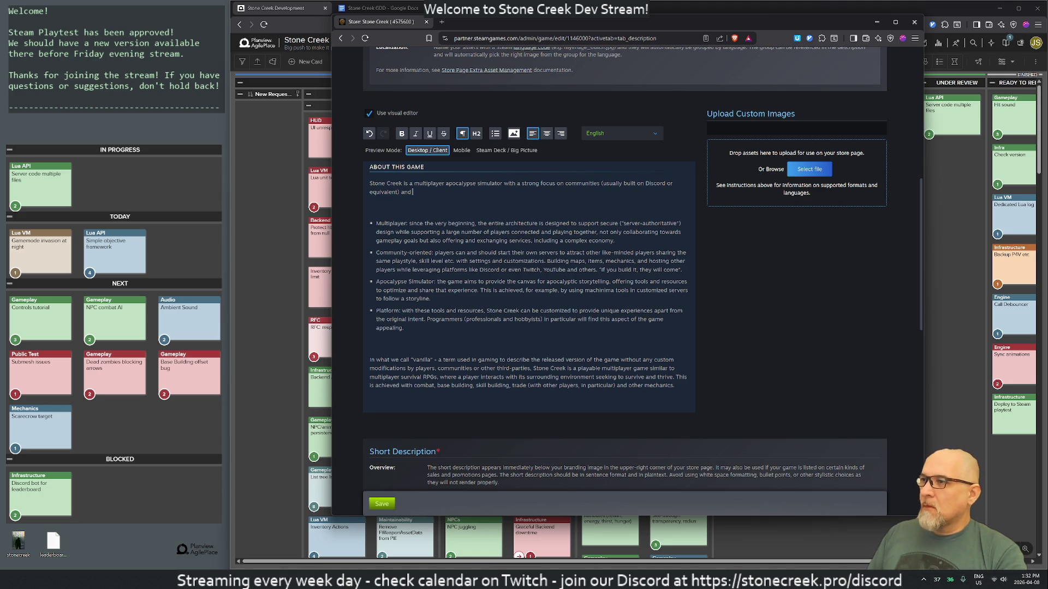
type("cont")
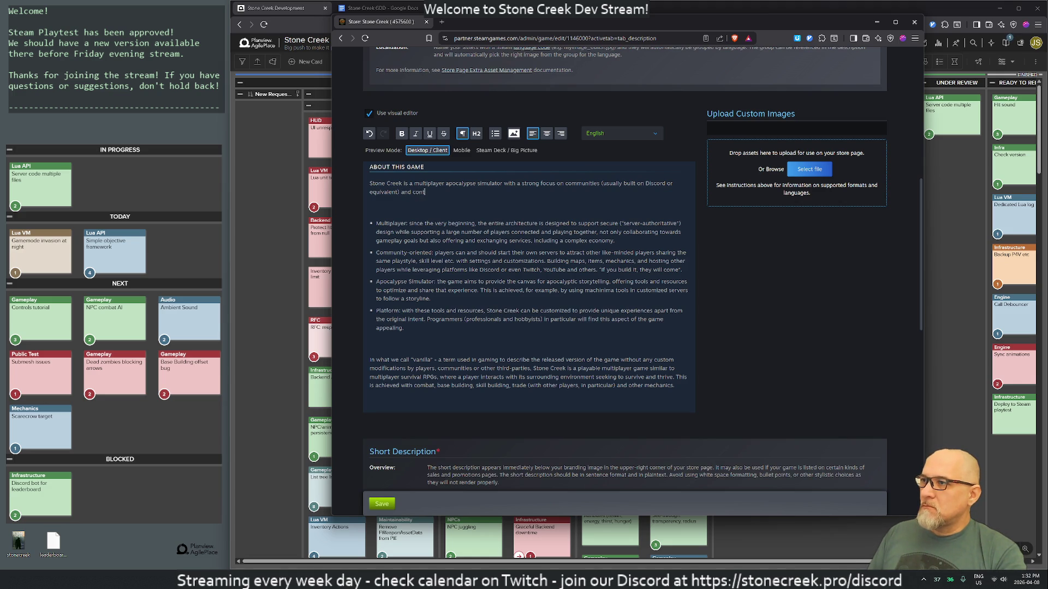
type("ribution. ")
type("In ")
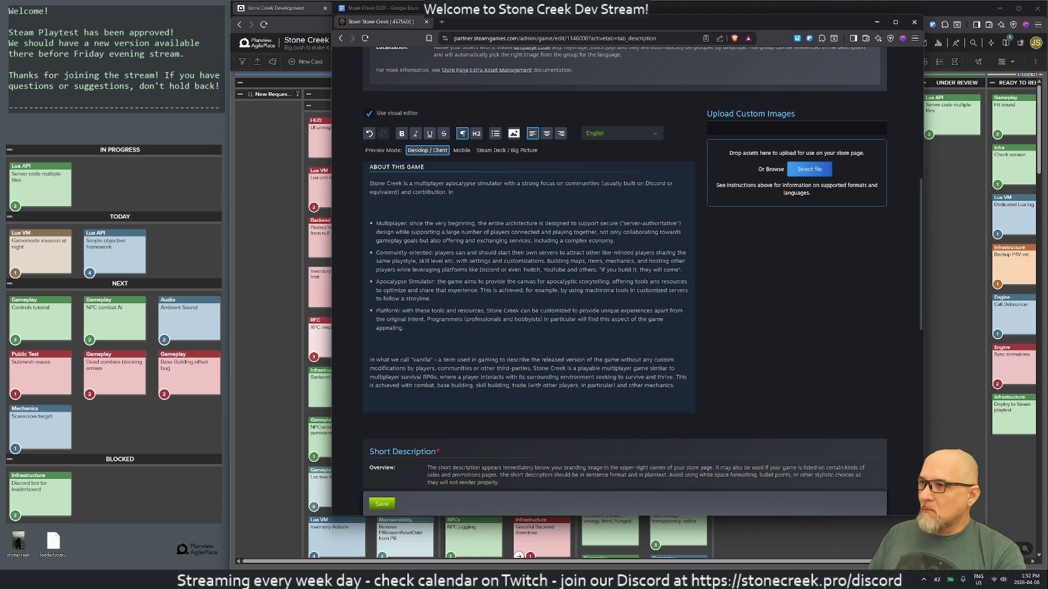
type("the classic sense")
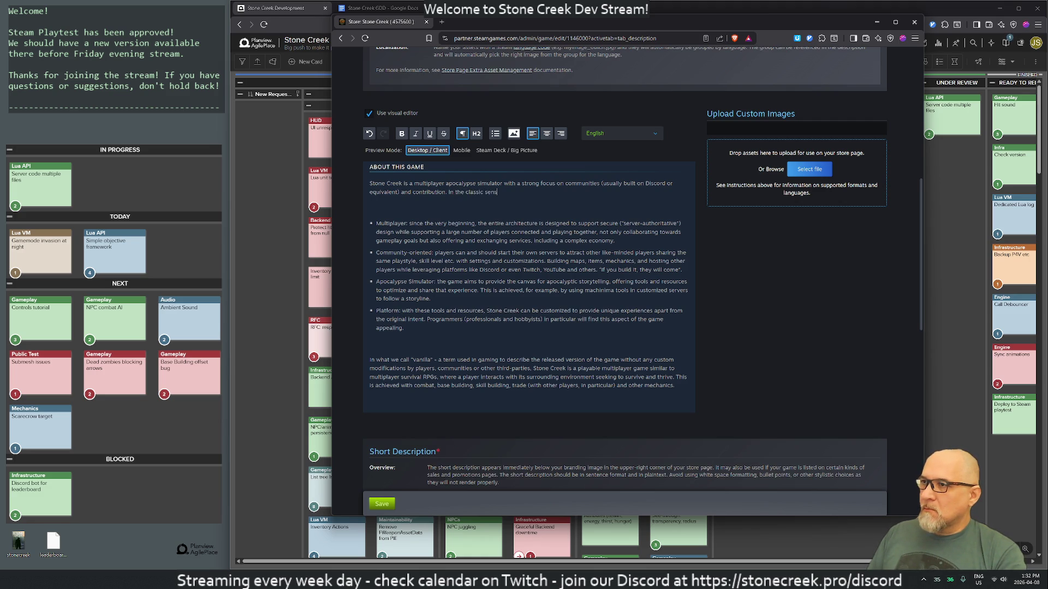
type(", it's a MMOR")
type("PG.")
key("Return")
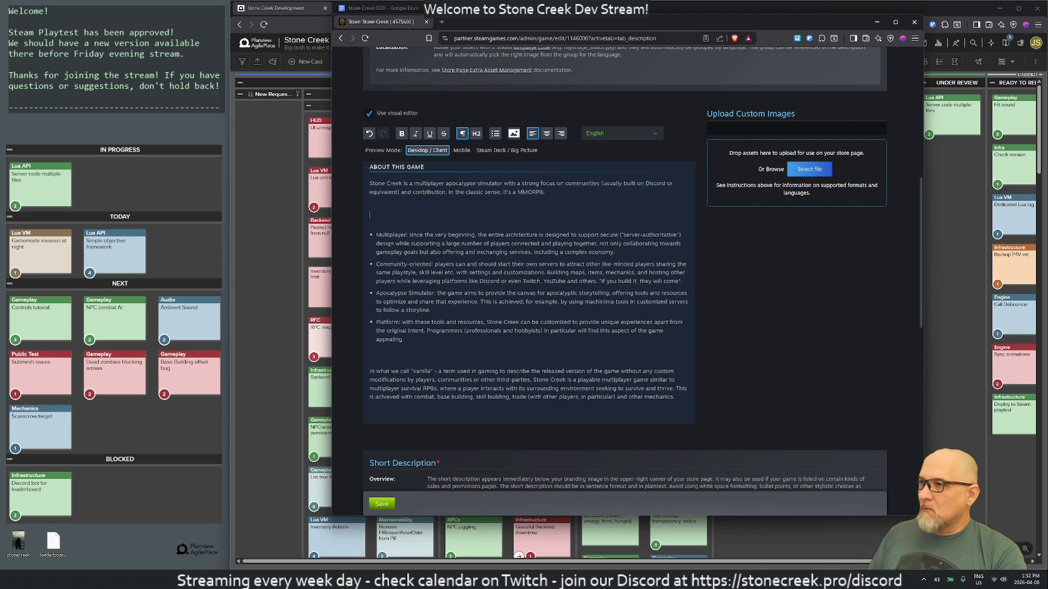
Add a paragraph: 'Created by a small community of players from different servers, it's a moddable (via …)'
key("Return")
type("Created ")
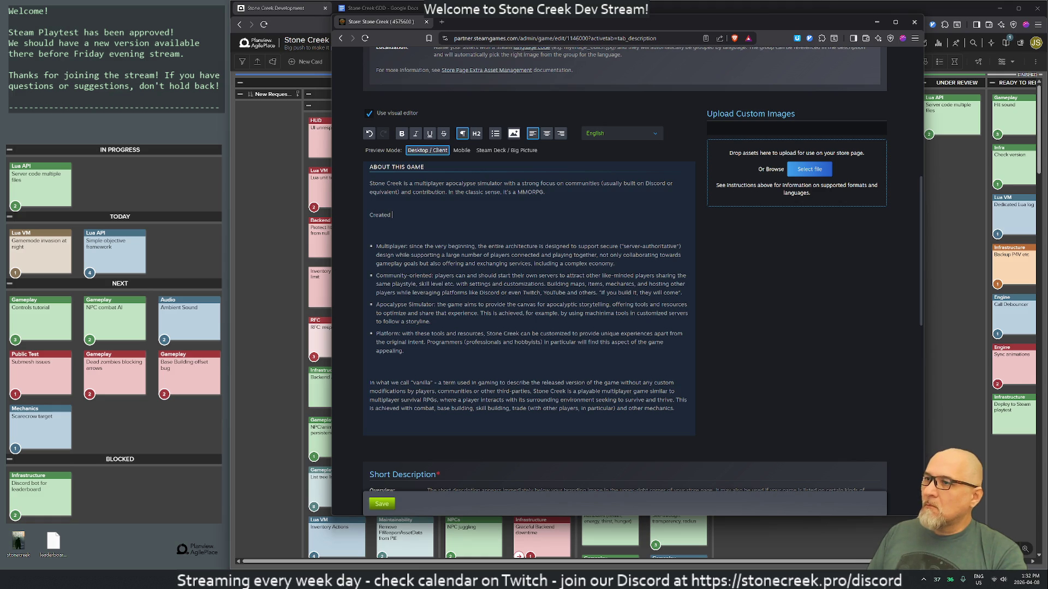
type("by a small commu")
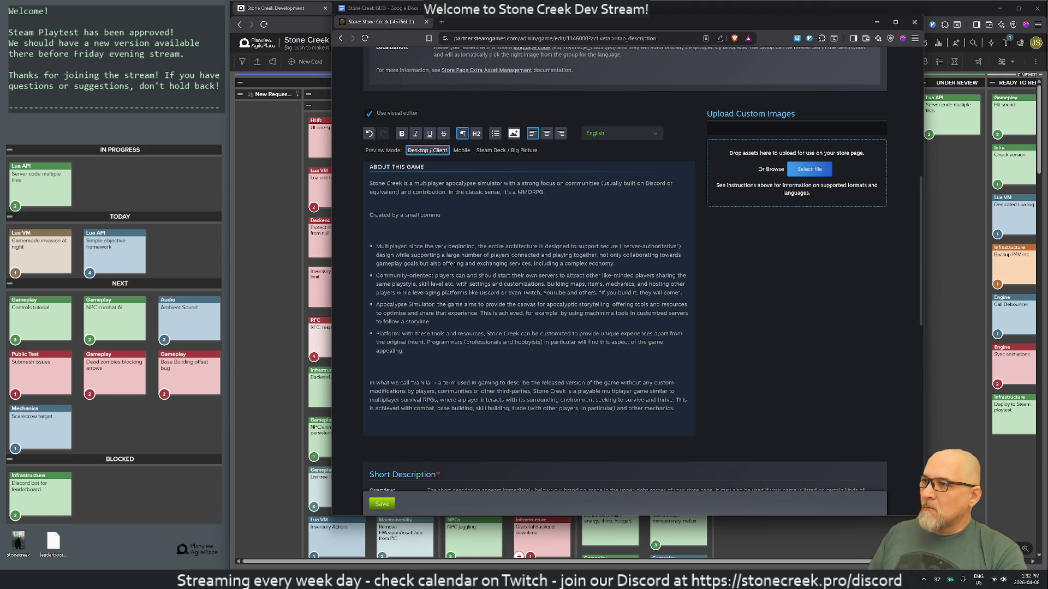
type("nity of")
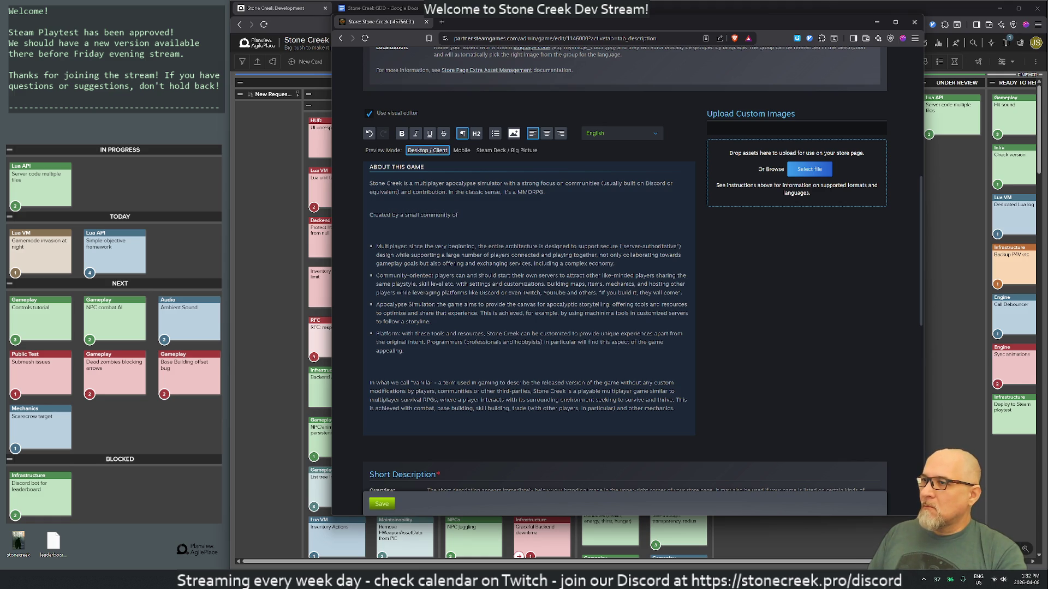
type(" players from different servers, ")
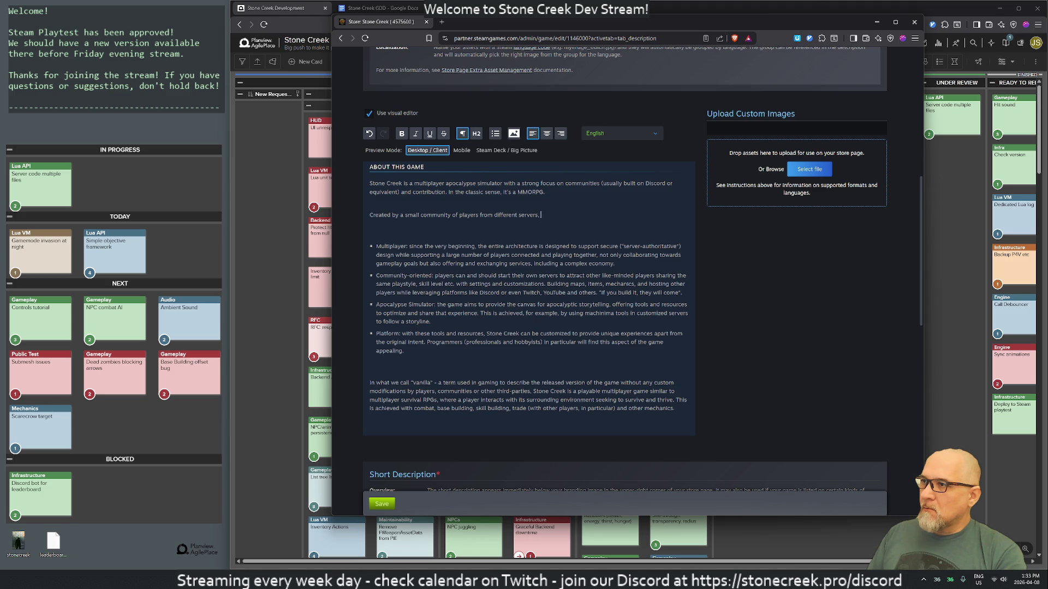
type("it's a ")
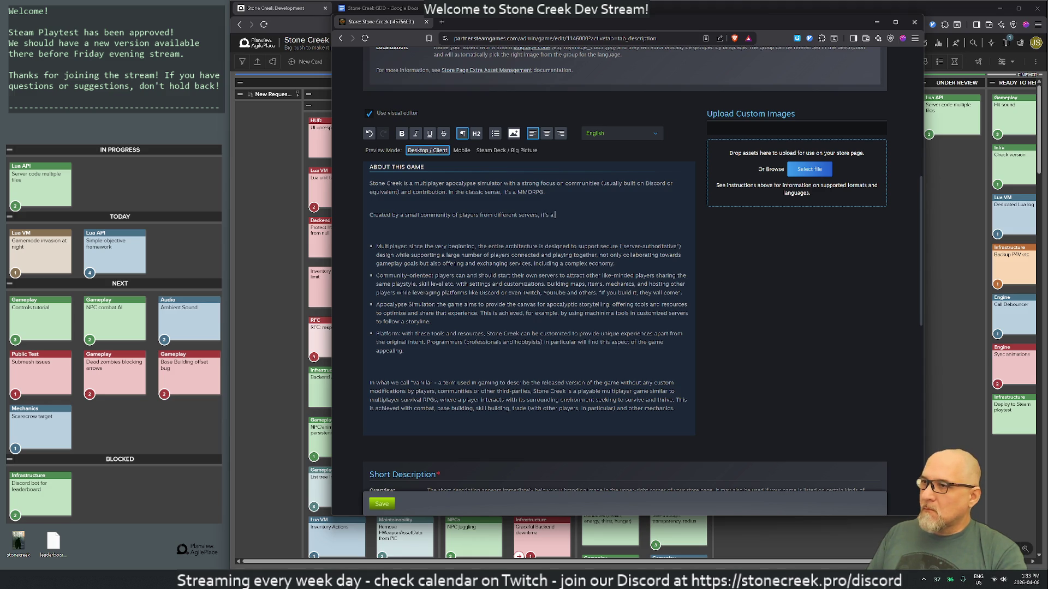
type("moddable (via")
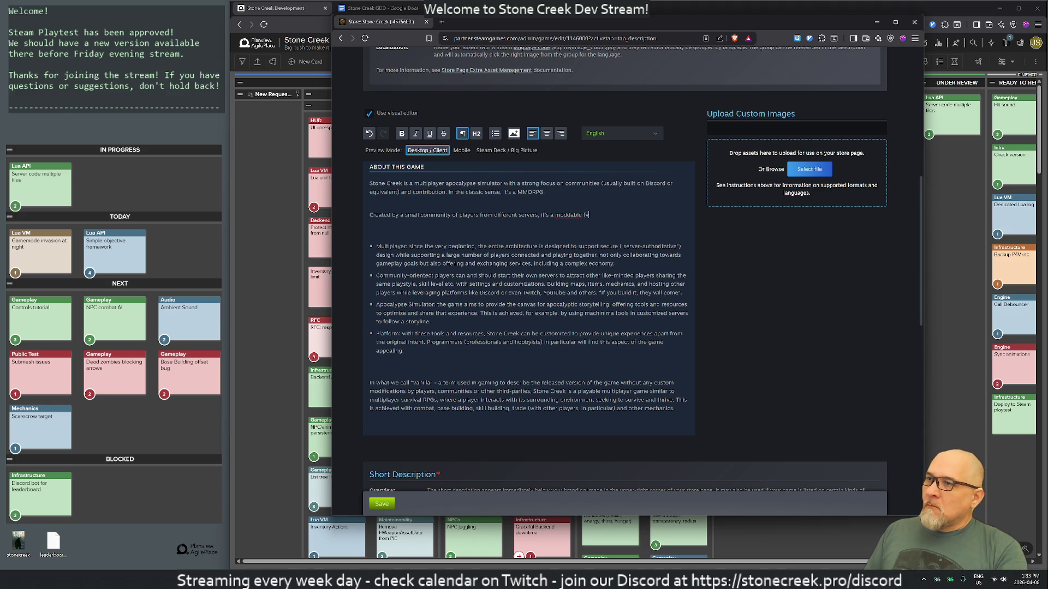
type(" public API")
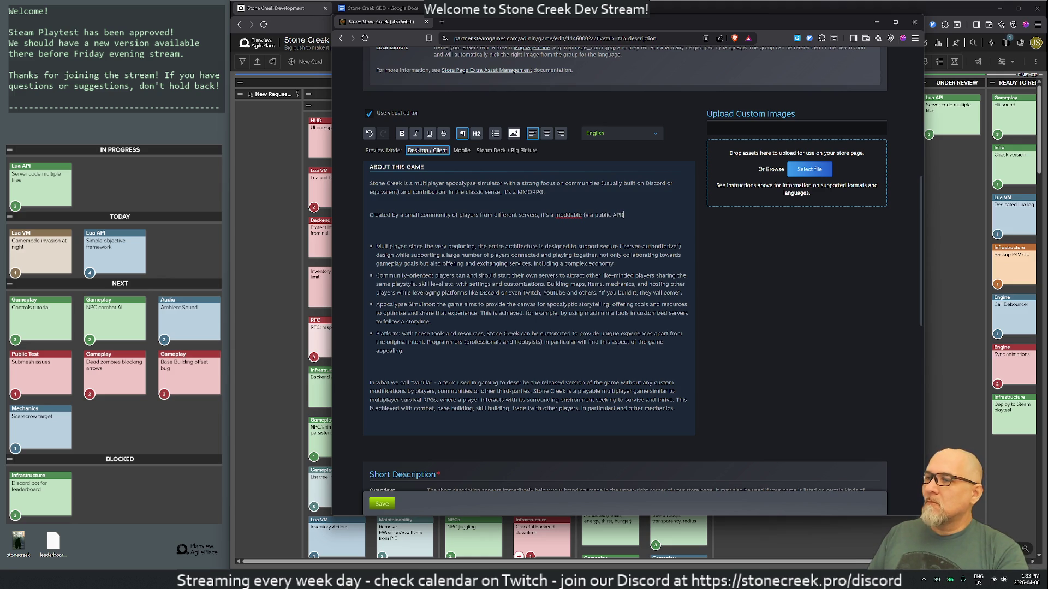
type(")")
Replace 'moddable' with 'customizable', add 'and', and select the 'it's a…' clause for rewriting
left_click(552, 215)
type("customiza")
key("BackSpace")
key("BackSpace")
key("BackSpace")
type("mizable")
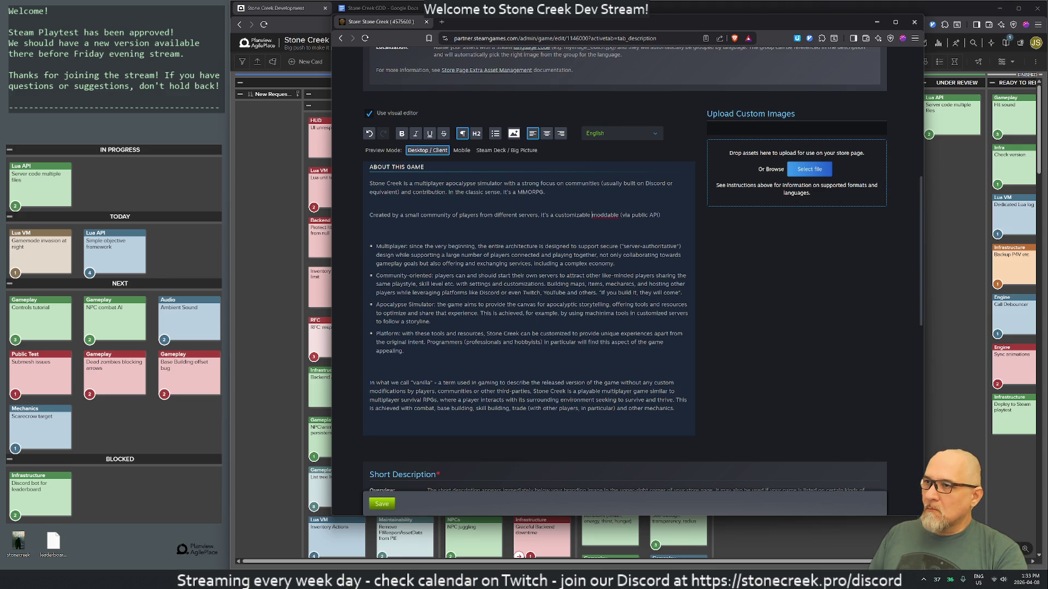
key("shift+Right")
key("shift+Right")
key("shift+Right")
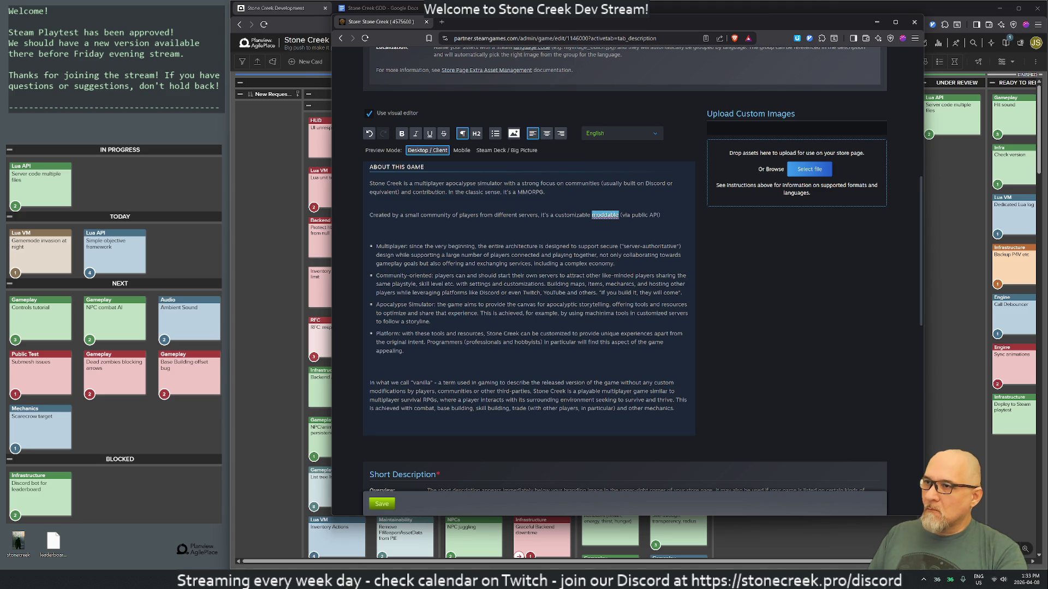
key("Delete")
key("Down")
key("Down")
type("m")
key("Up")
type("a")
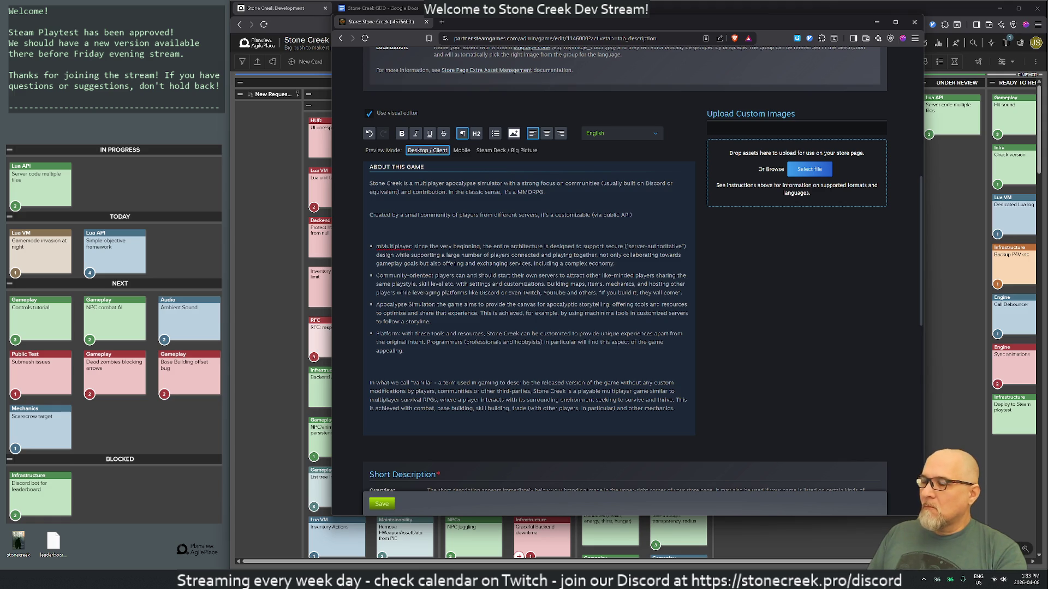
type("nd")
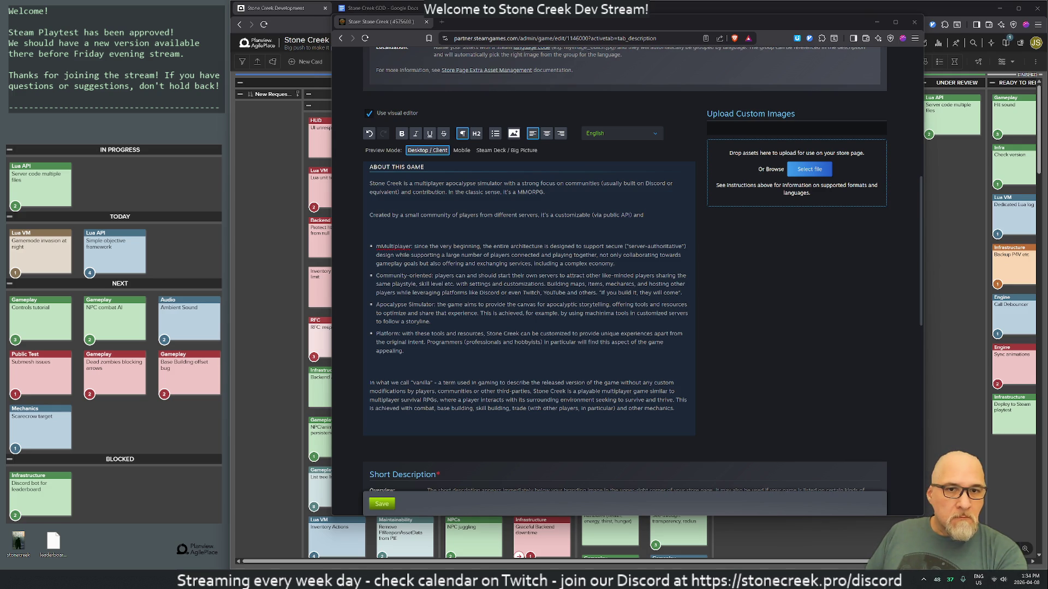
left_click(646, 215)
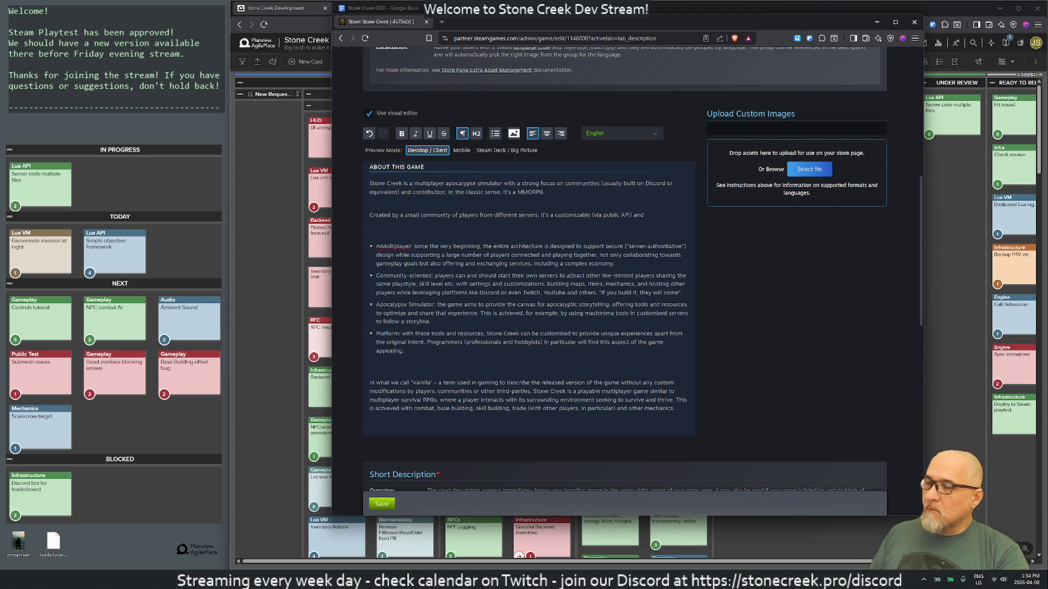
left_click_drag(541, 215, 645, 215)
Erase the 'Created by a small community' paragraph from About This Game
type("it")
type("ows")
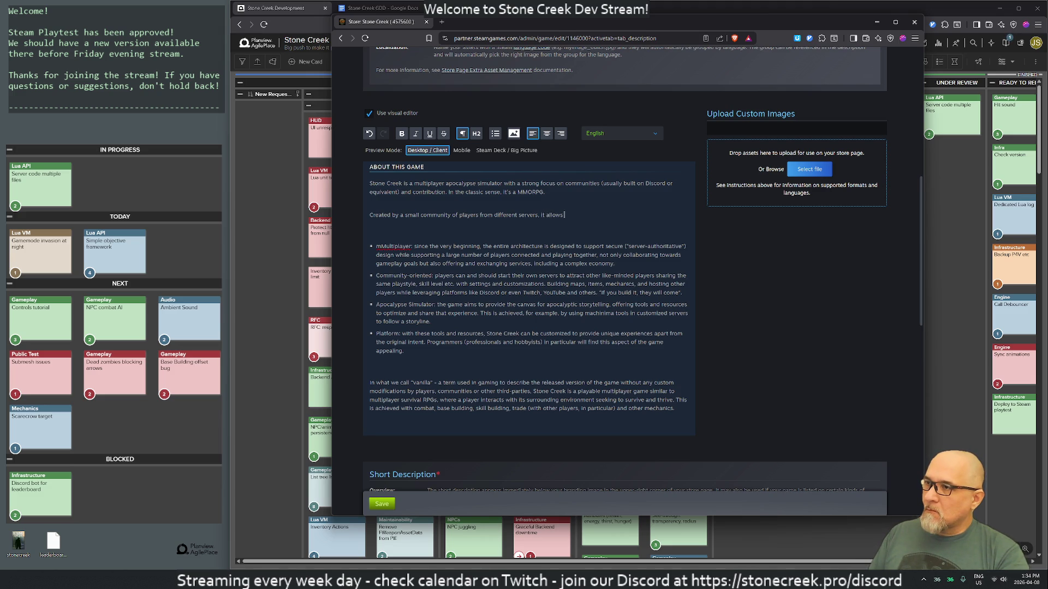
key("BackSpace")
key("BackSpace")
key("BackSpace")
key("BackSpace")
key("BackSpace")
key("BackSpace")
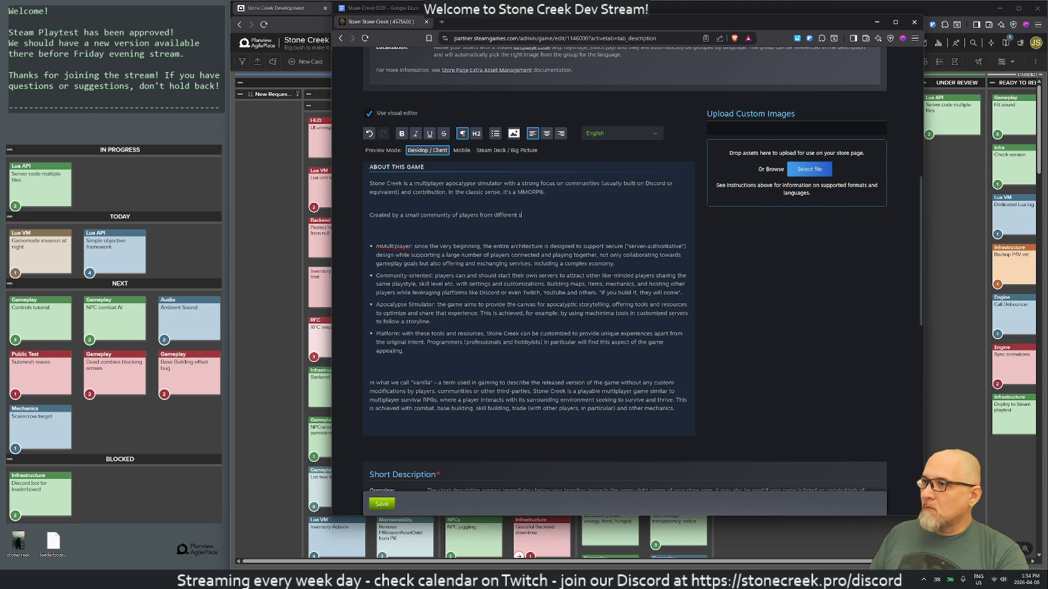
key("BackSpace")
key("BackSpace")
key("BackSpace")
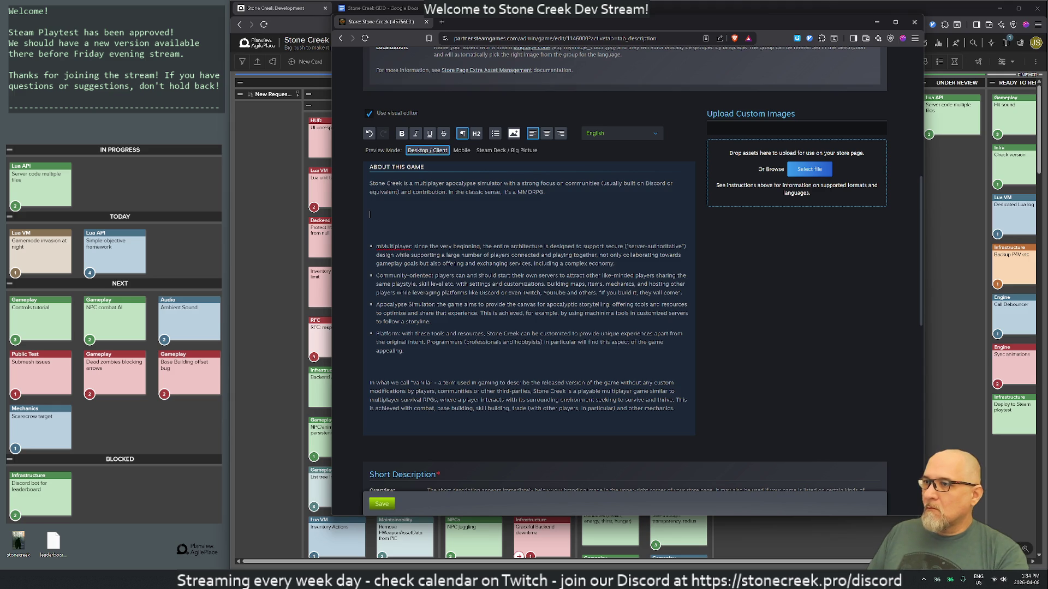
Delete the stray 'm' before Multiplayer and the blank lines above the bullet list
key("Down")
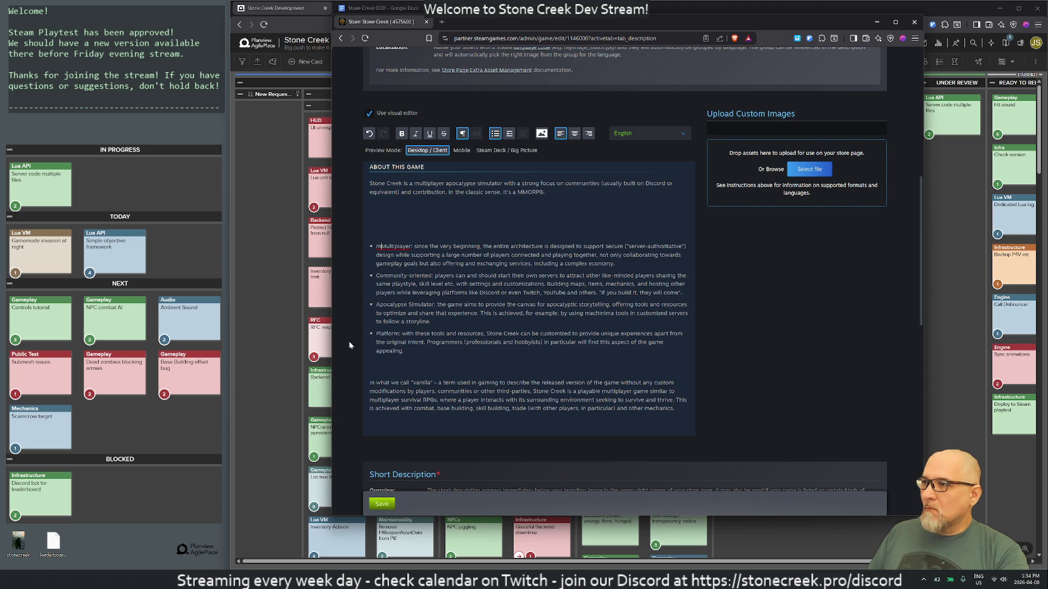
key("Delete")
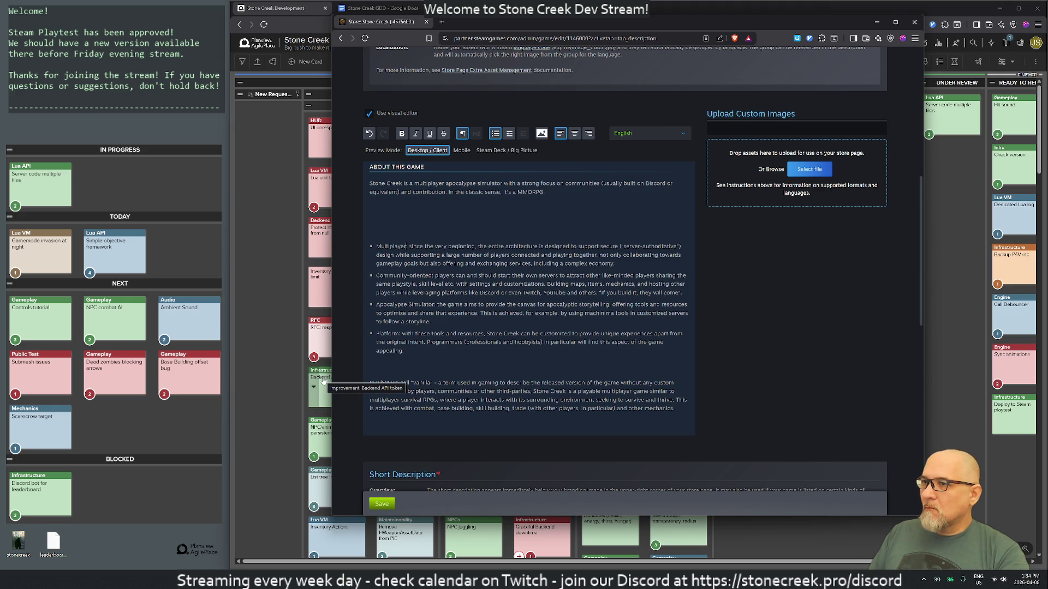
key("Up")
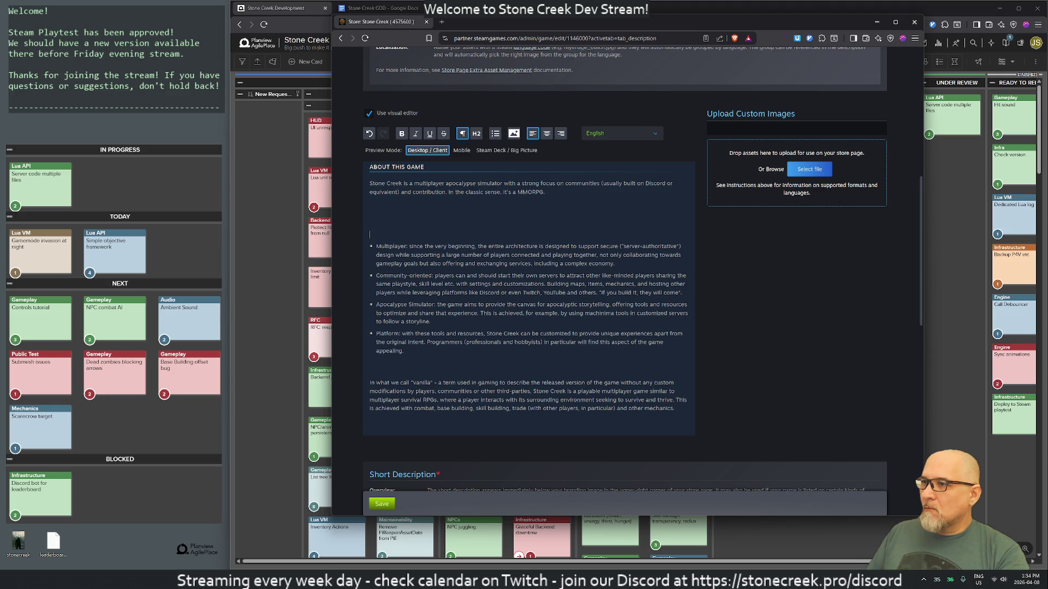
key("BackSpace")
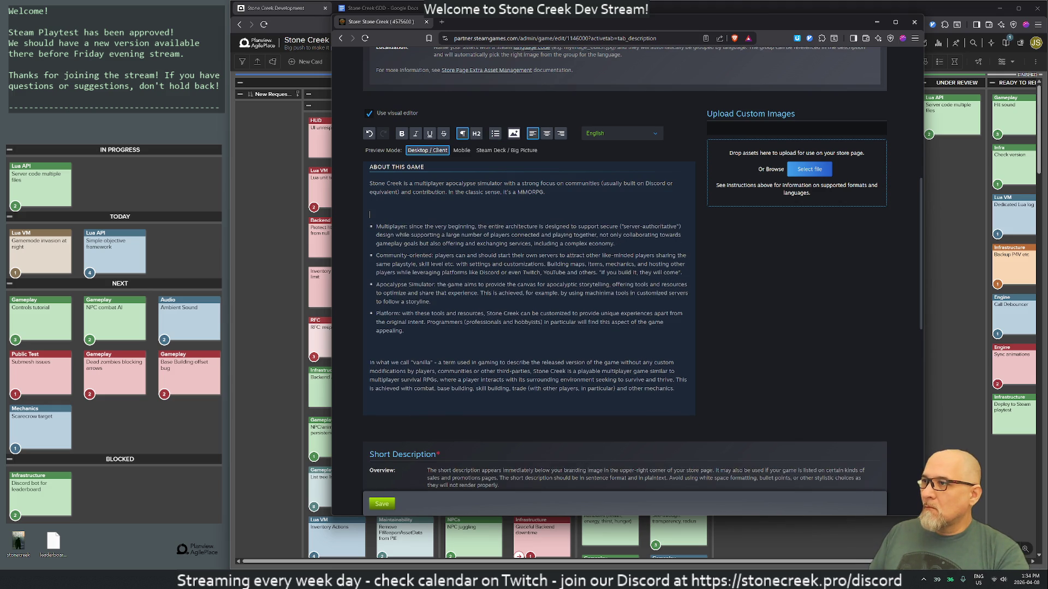
key("BackSpace")
key("BackSpace")
left_click(376, 203)
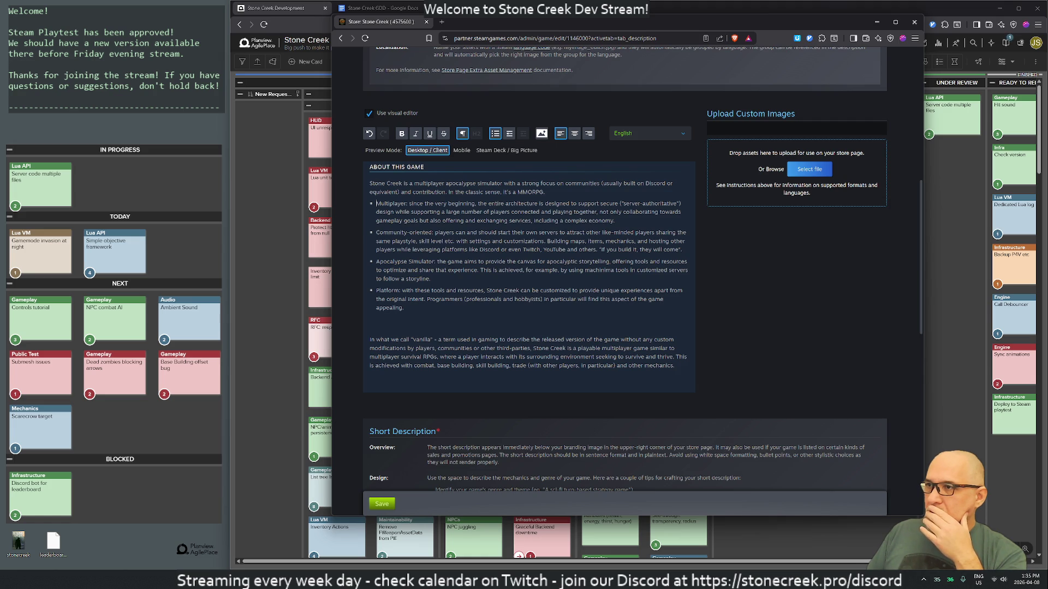
key("Down")
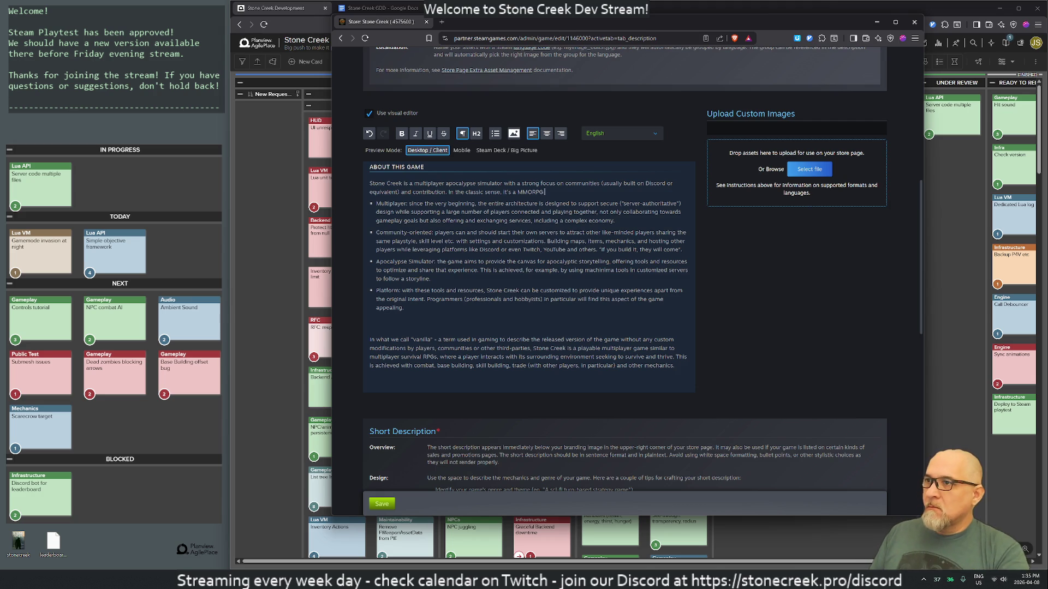
Append ' - but built for the 2030s.' after MMORPG and remove the blank lines before the vanilla paragraph
type("built")
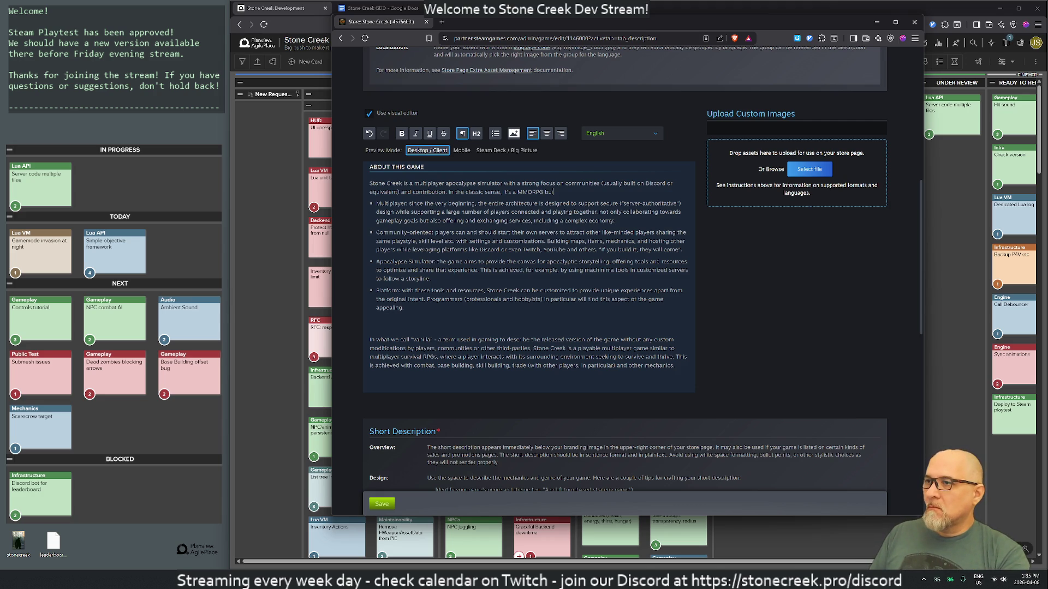
type(" for the 2030s.")
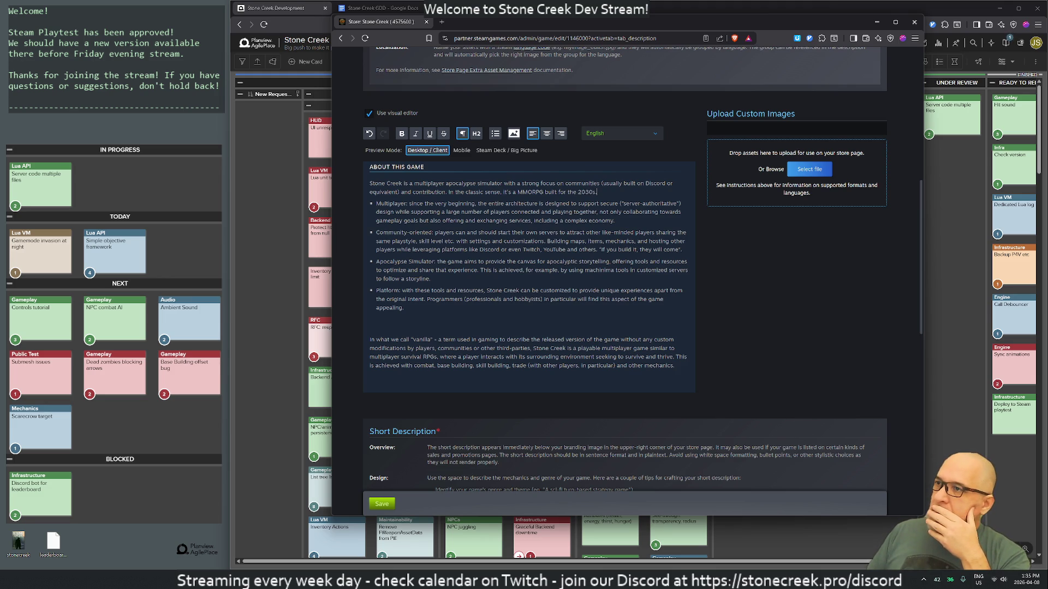
type("- but")
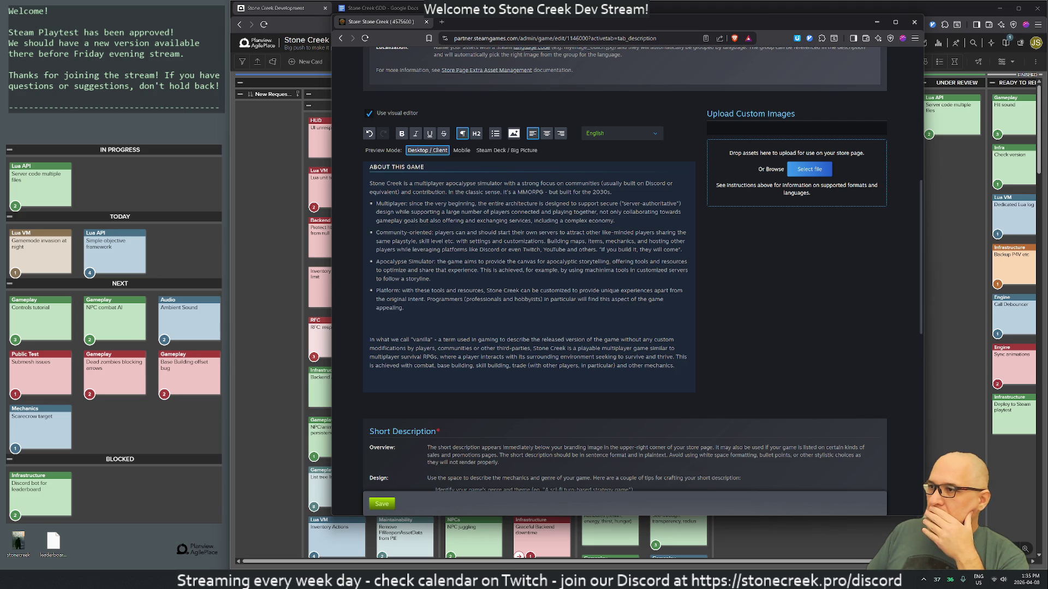
left_click(370, 327)
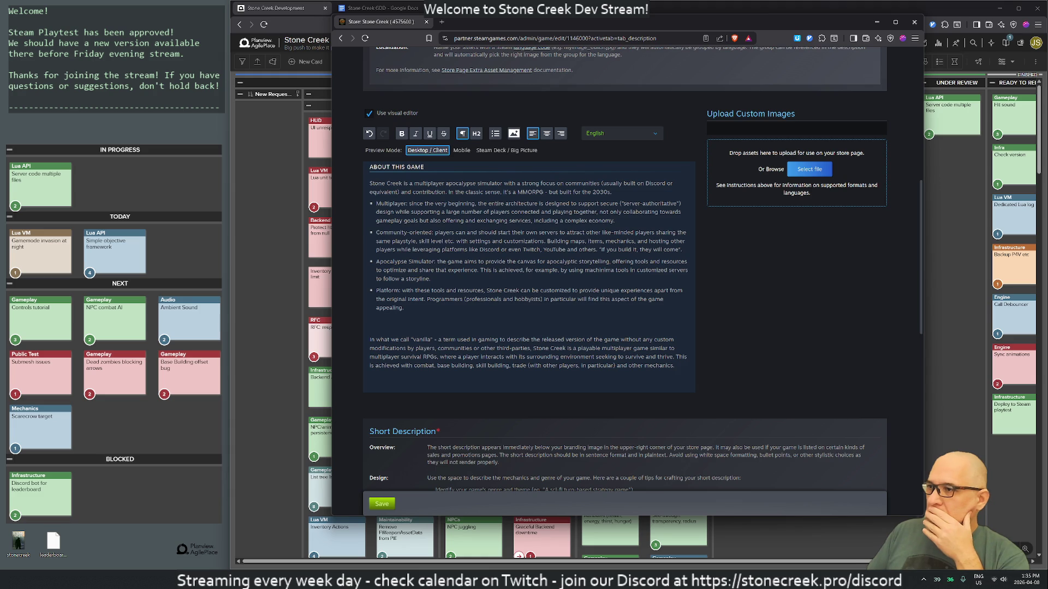
key("BackSpace")
key("BackSpace")
key("BackSpace")
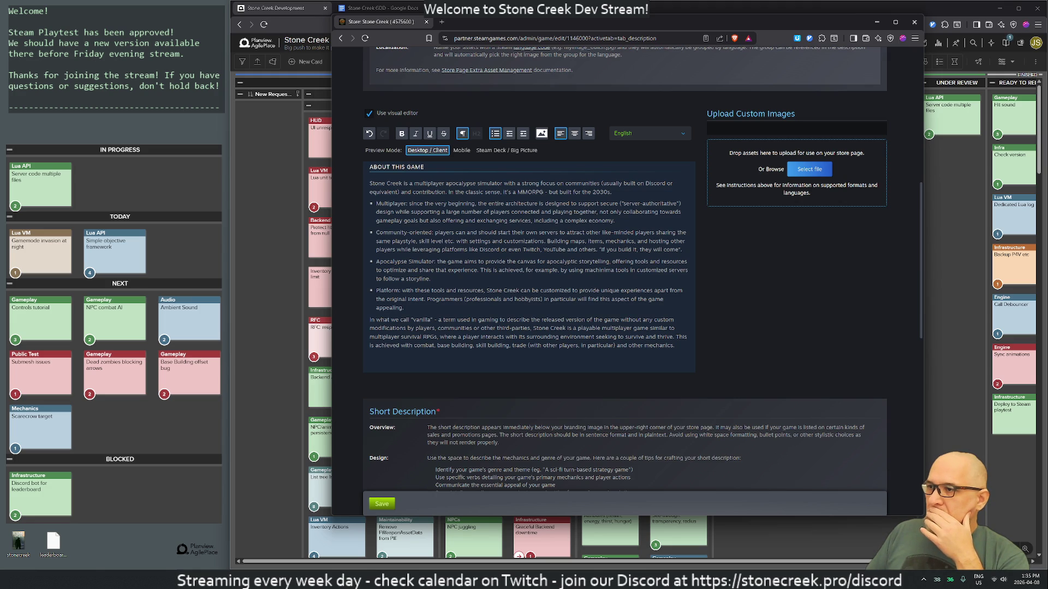
End the vanilla paragraph with 'added over time with the feedback of our community.'
scroll(529, 338, "down", 2)
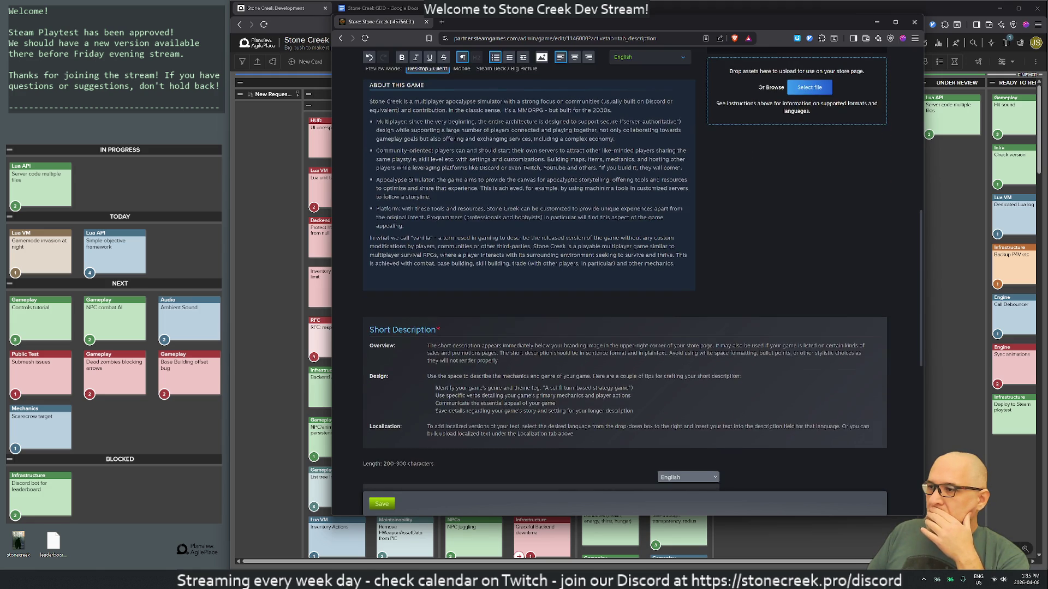
left_click(675, 264)
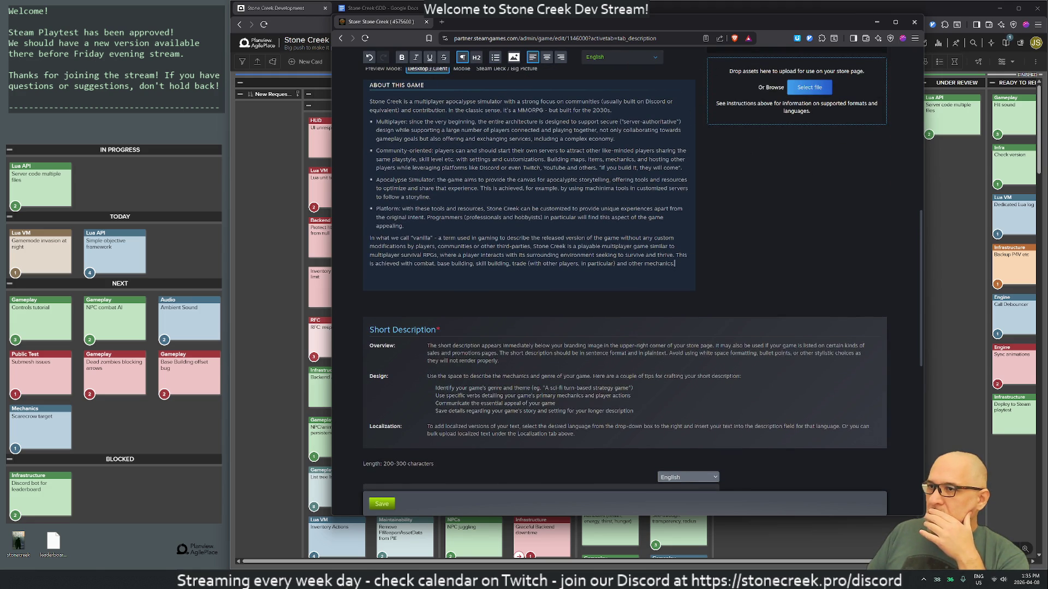
type("added over time.")
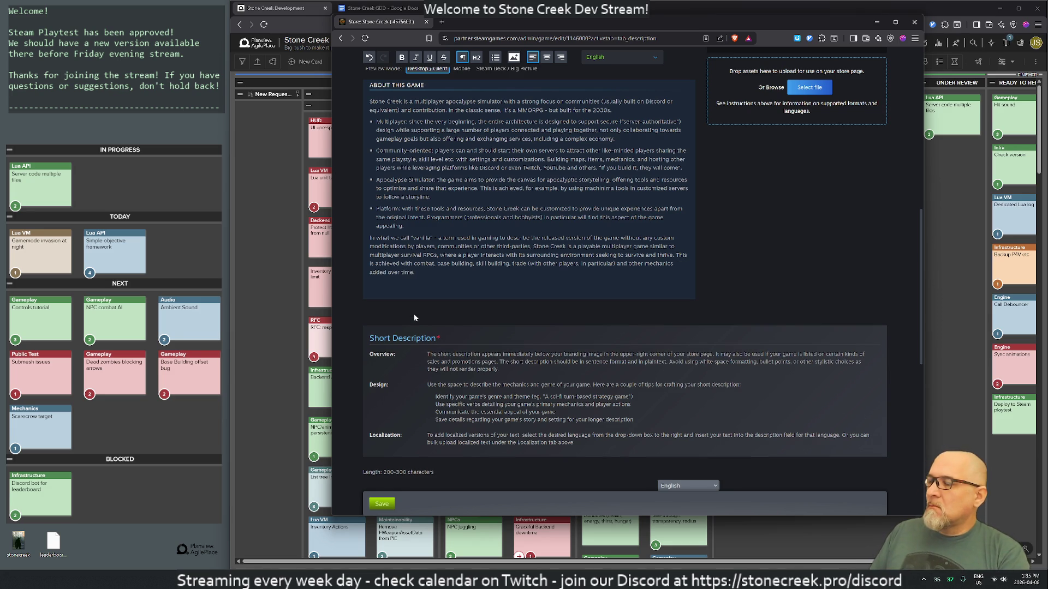
key("BackSpace")
type("with the feedback of our community.")
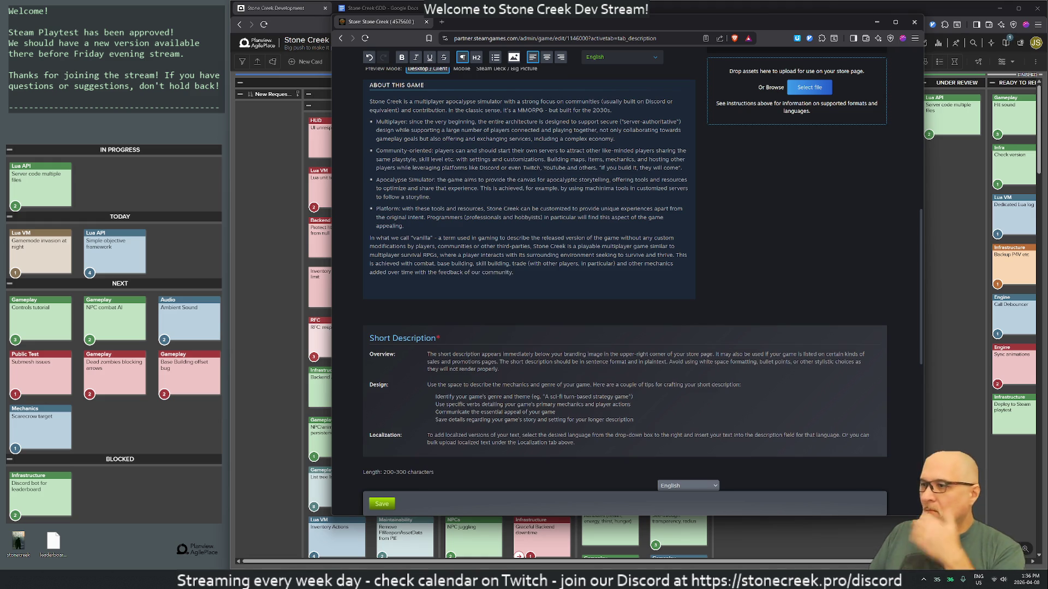
scroll(625, 273, "down", 2)
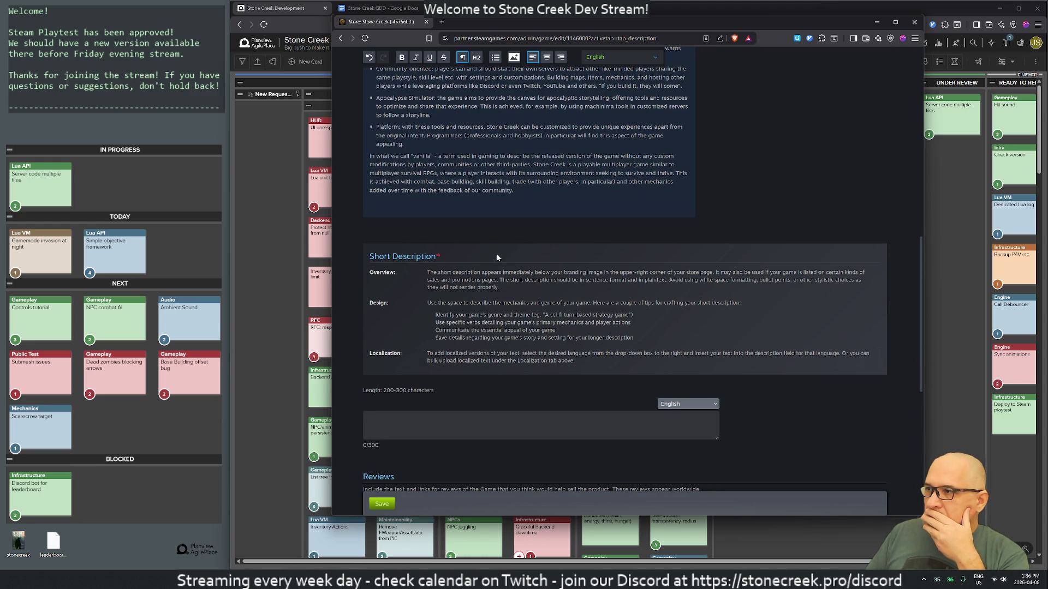
Type 'Stone Creek is a multiplayer survival game with a strong focus on' into the Short Description
scroll(497, 257, "up", 4)
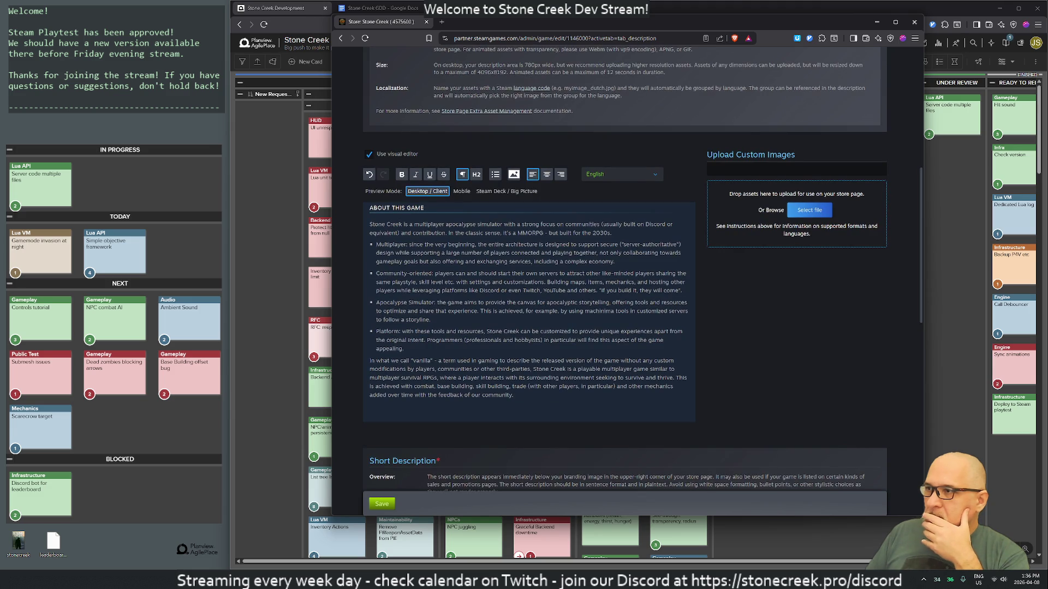
scroll(625, 268, "down", 5)
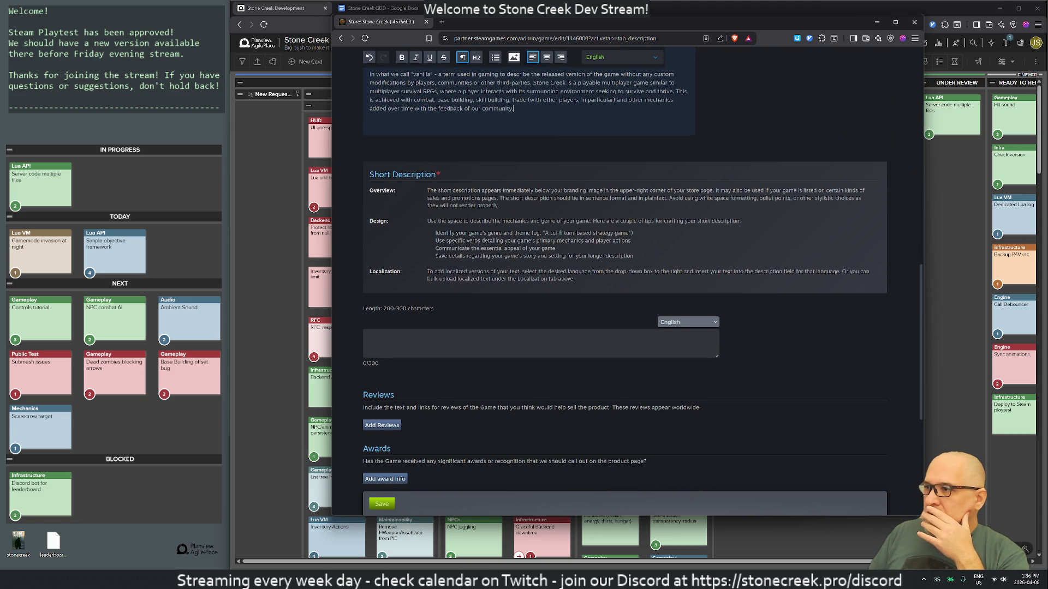
scroll(496, 247, "down", 2)
left_click(458, 259)
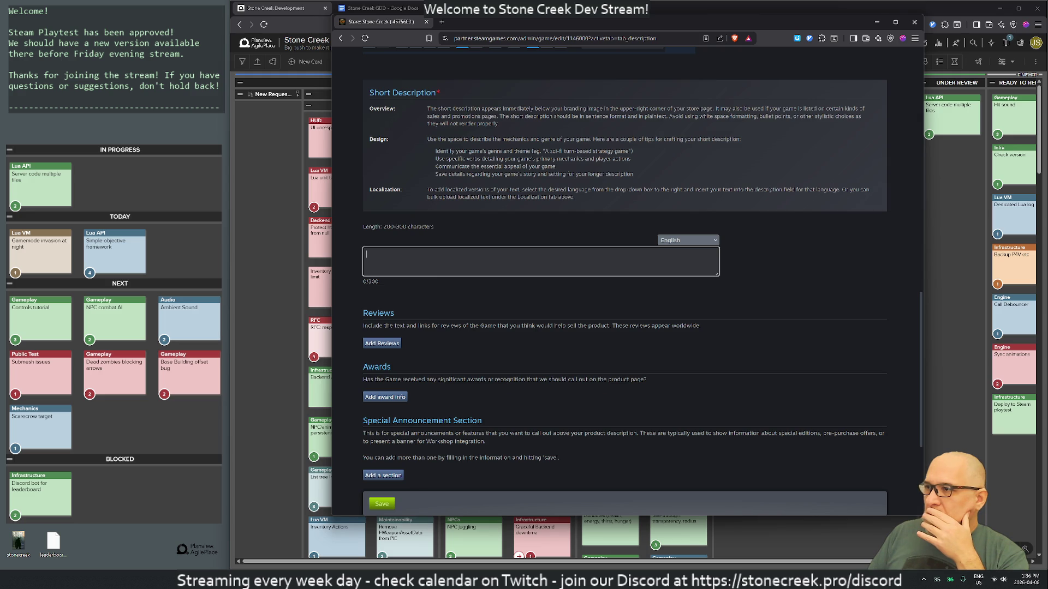
scroll(439, 284, "up", 2)
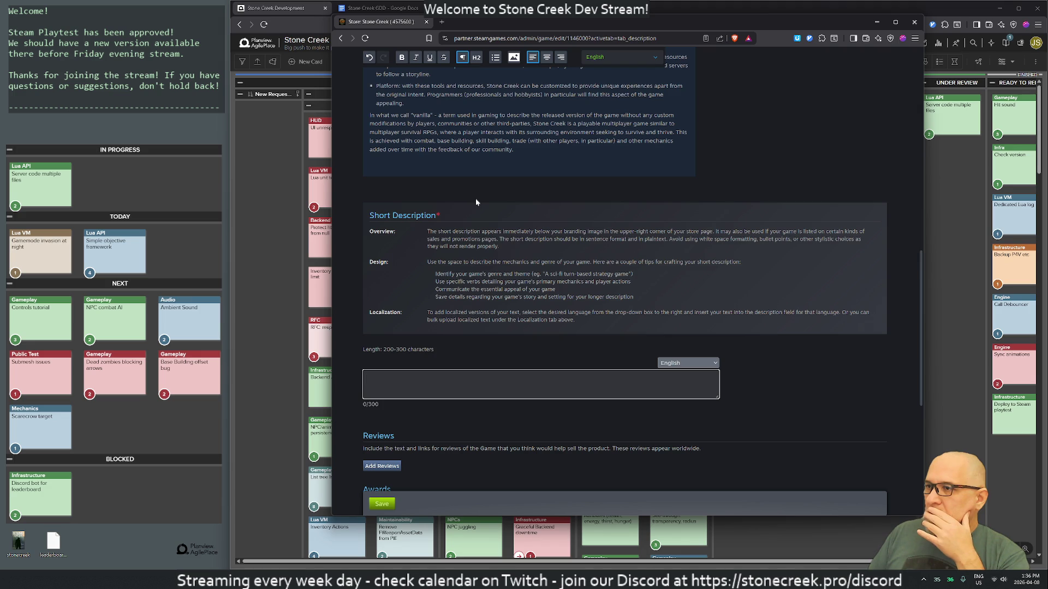
left_click(415, 382)
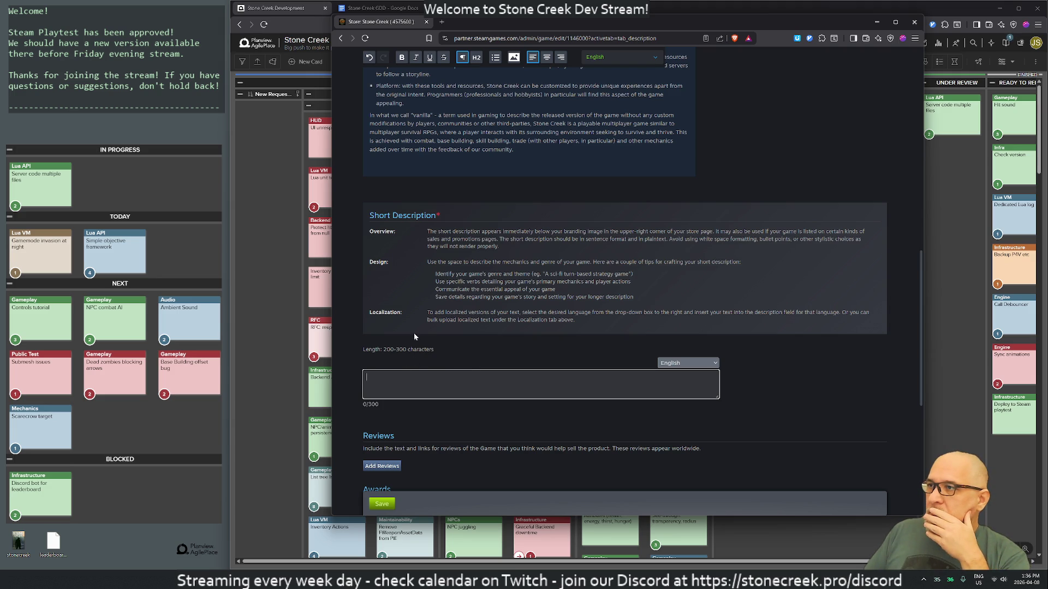
left_click(513, 149)
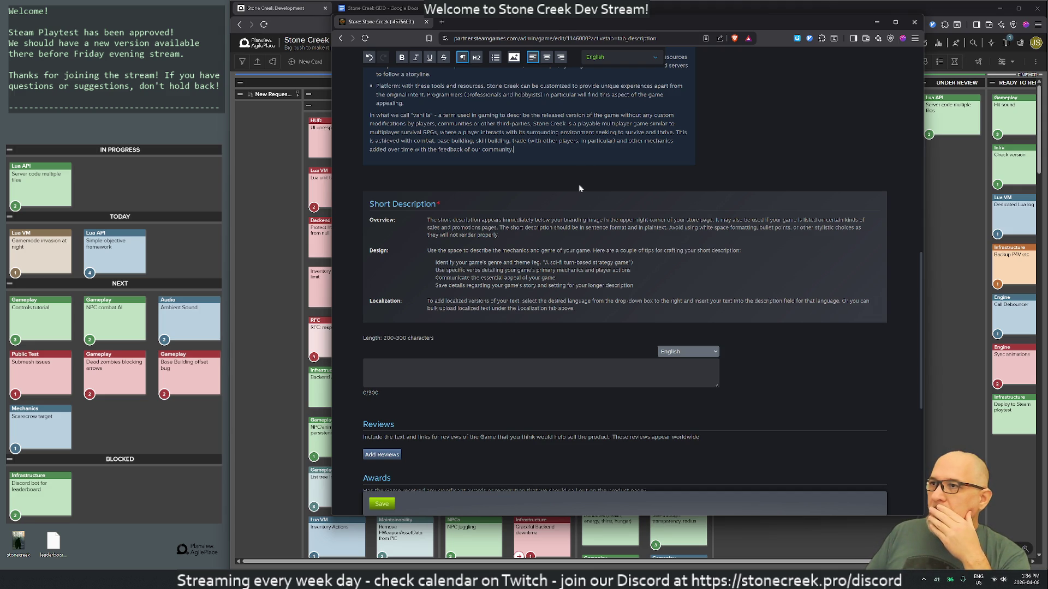
left_click(392, 376)
type("Stone Creek is a multiplayer ")
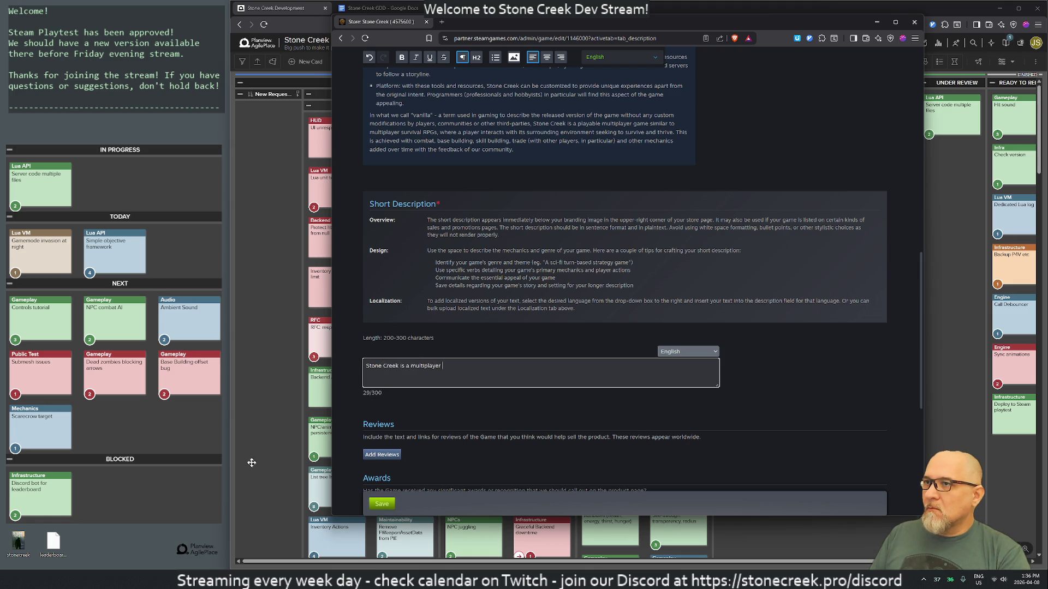
type("survival game with a stron gf")
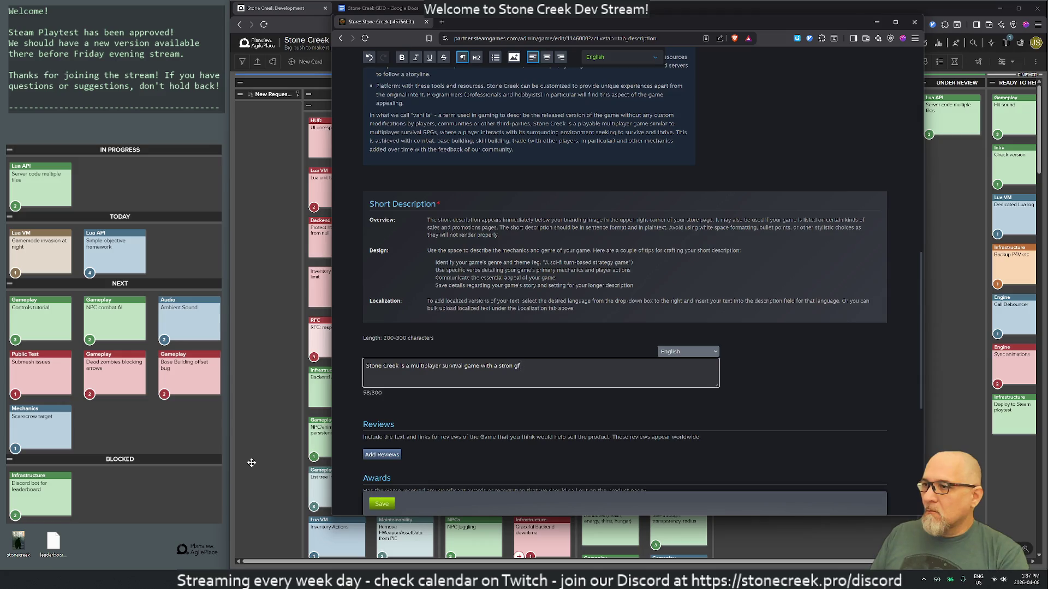
key("BackSpace")
key("BackSpace")
key("BackSpace")
type("g focus on")
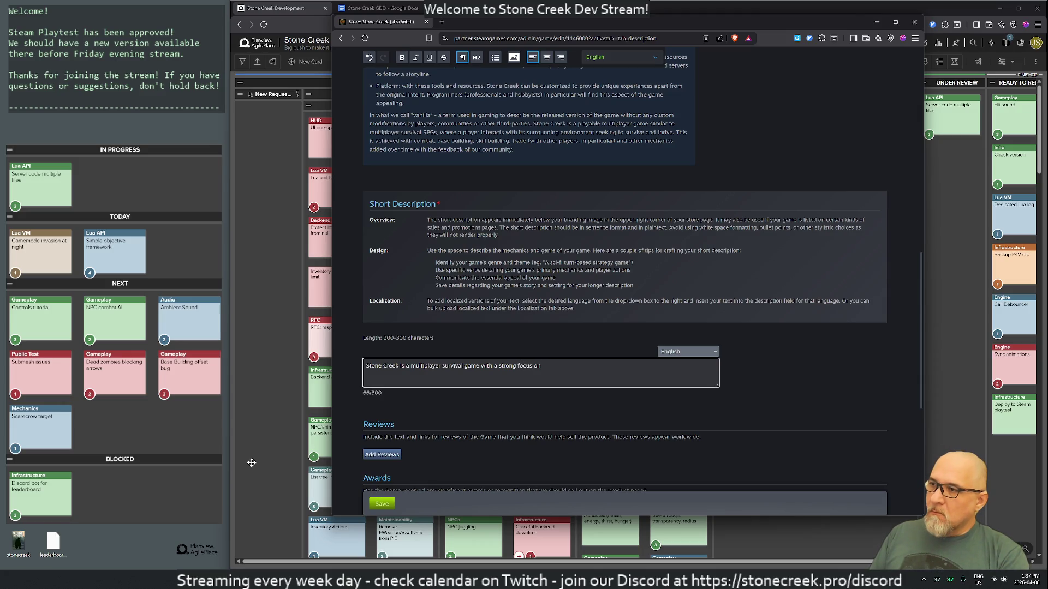
key("ctrl+BackSpace")
key("ctrl+BackSpace")
key("ctrl+BackSpace")
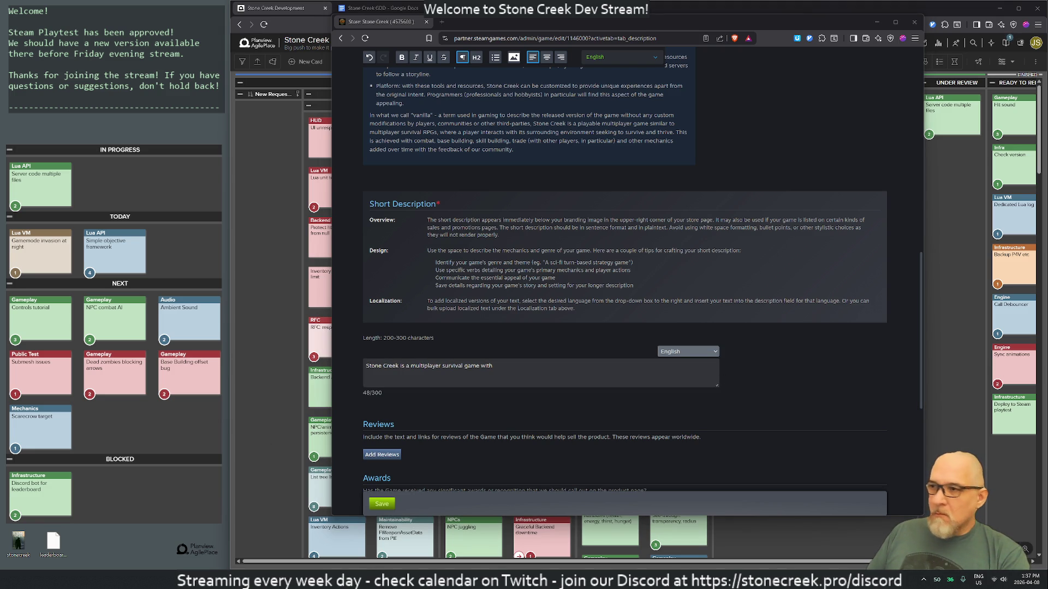
Draft a focus list (human psychology, playability, watchability, ergonomics), then erase it back
key("alt+Tab")
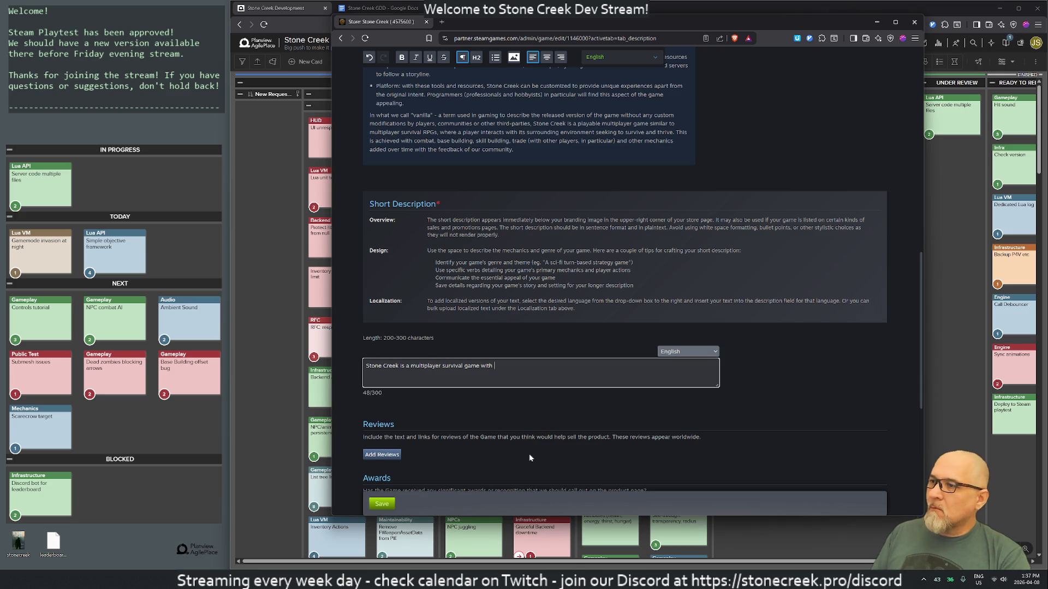
type("a strong ")
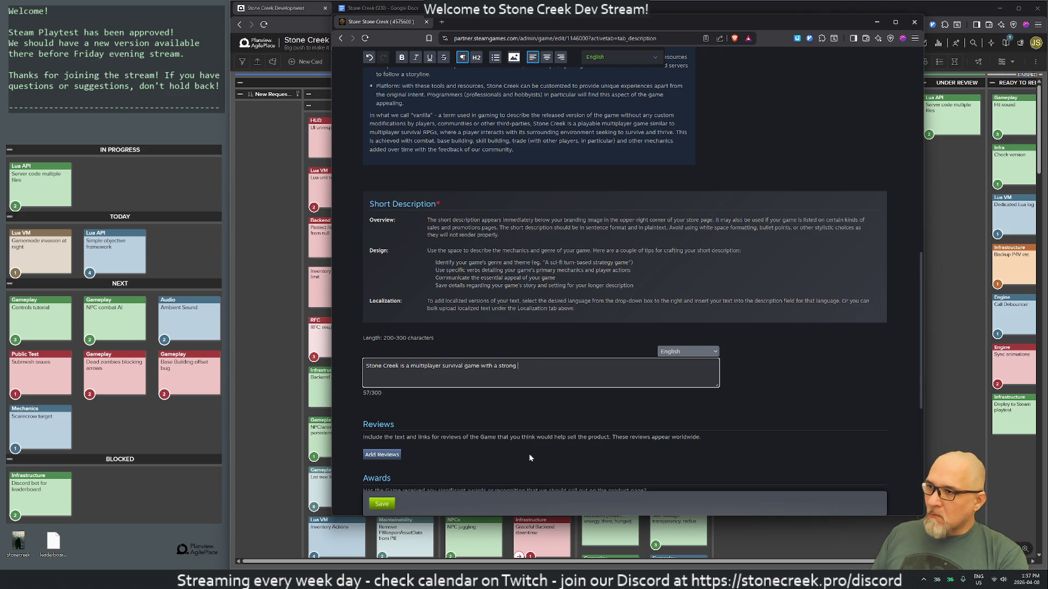
type("focus on human psychology")
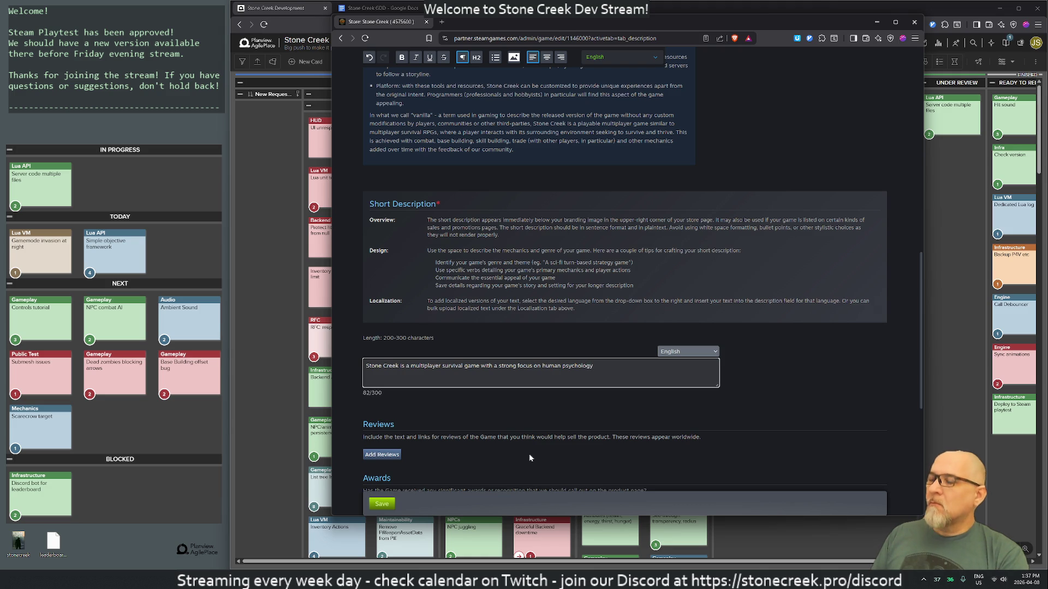
key("BackSpace")
key("BackSpace")
key("BackSpace")
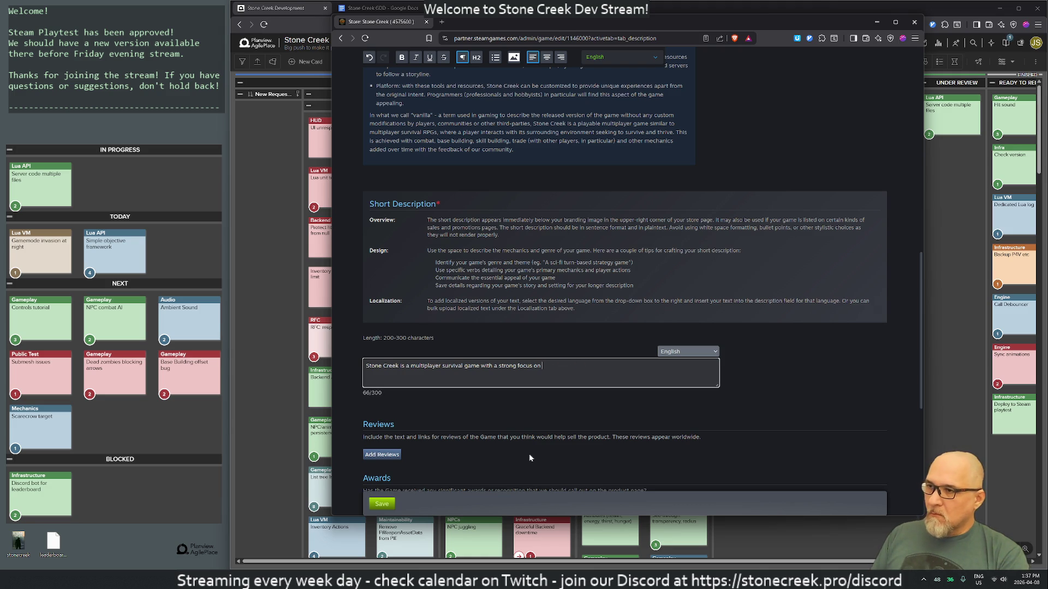
type("playabli")
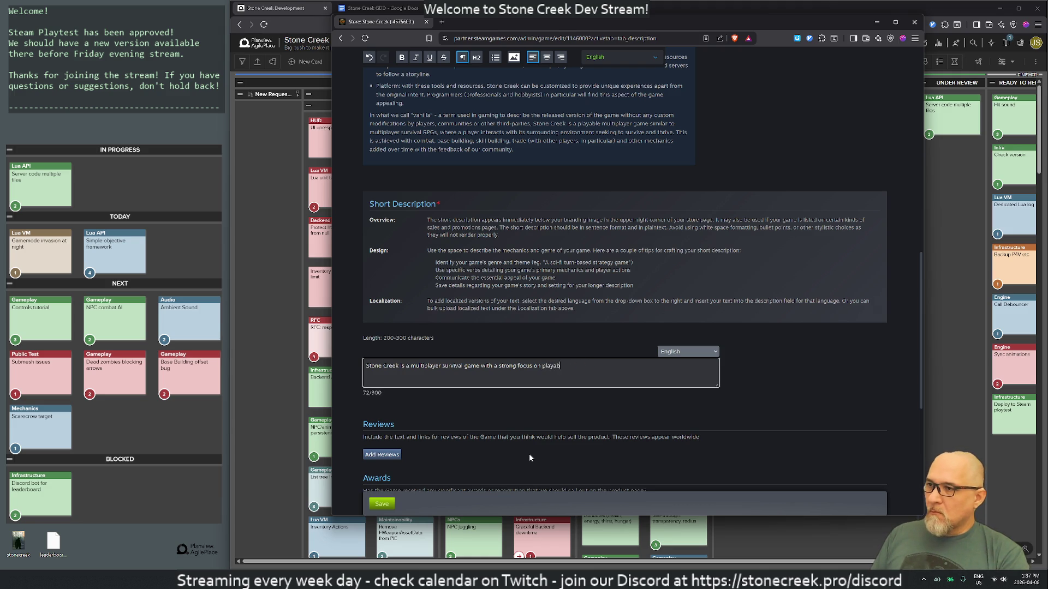
type("lit")
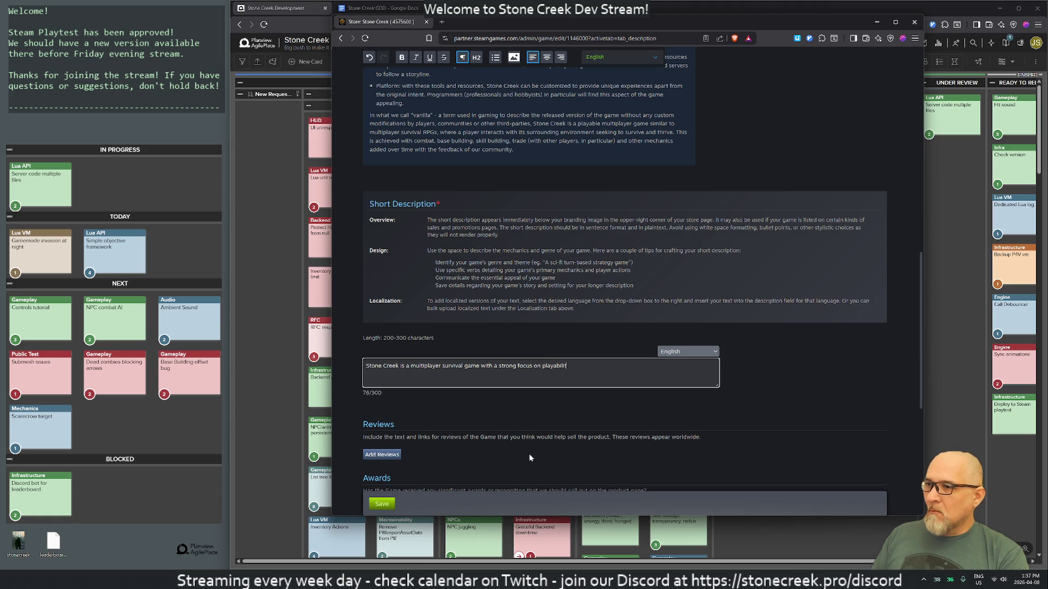
type("y, watchab")
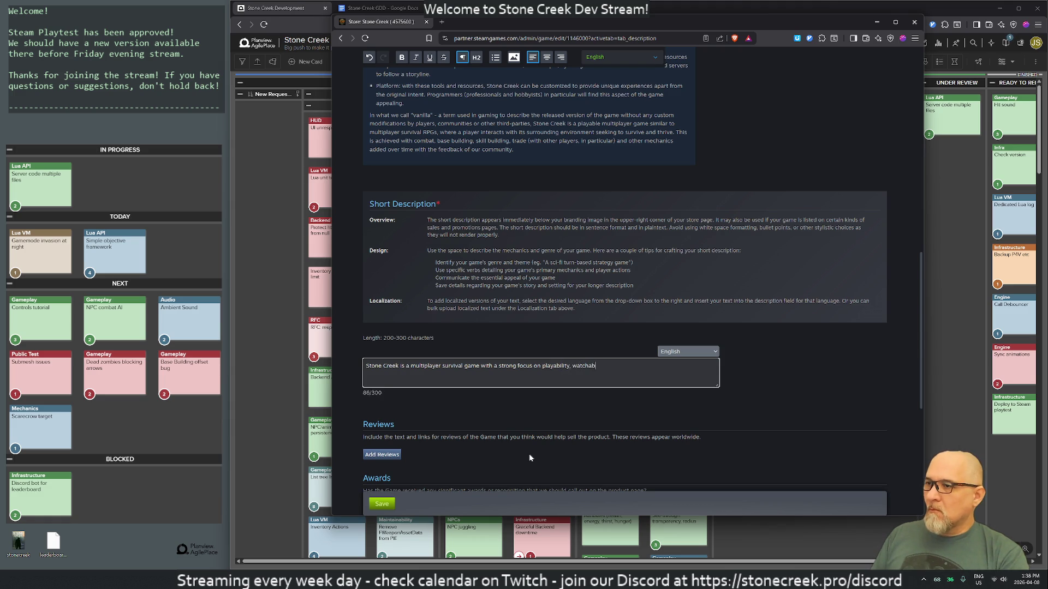
type("ility")
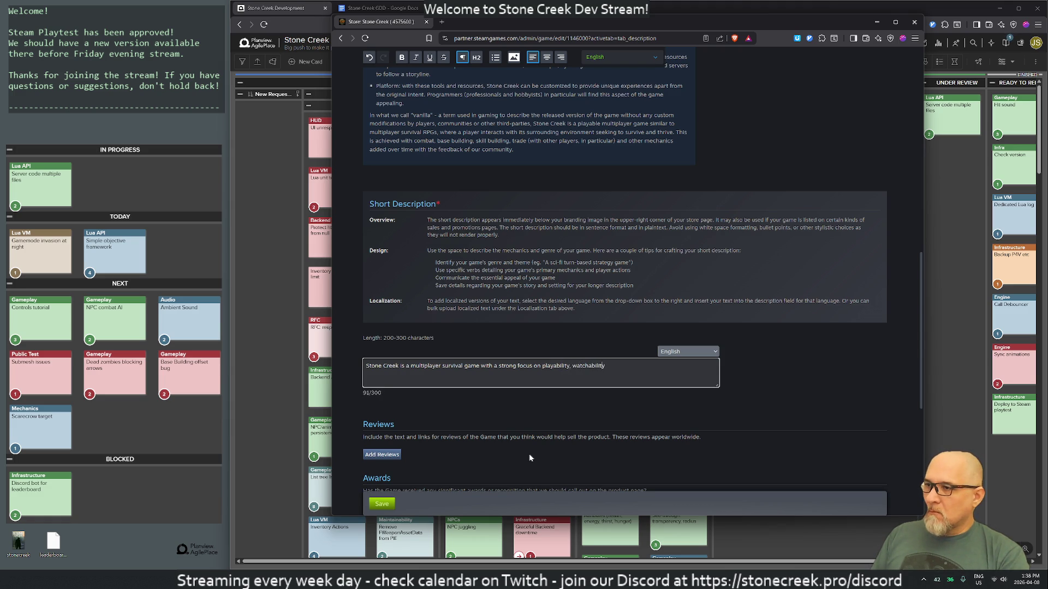
type("ergonomicsw")
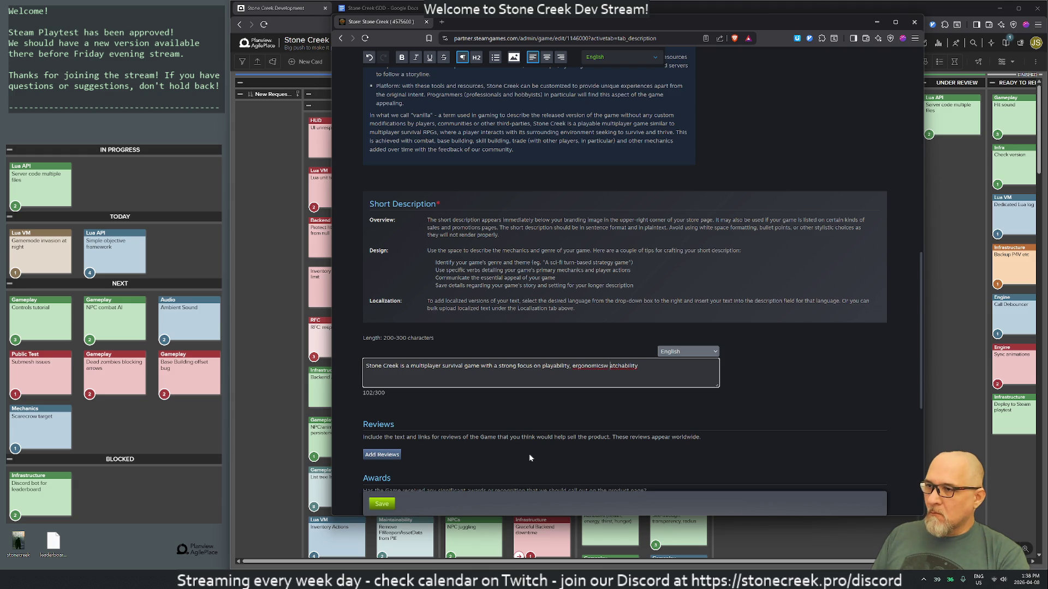
key("Delete")
type(", w")
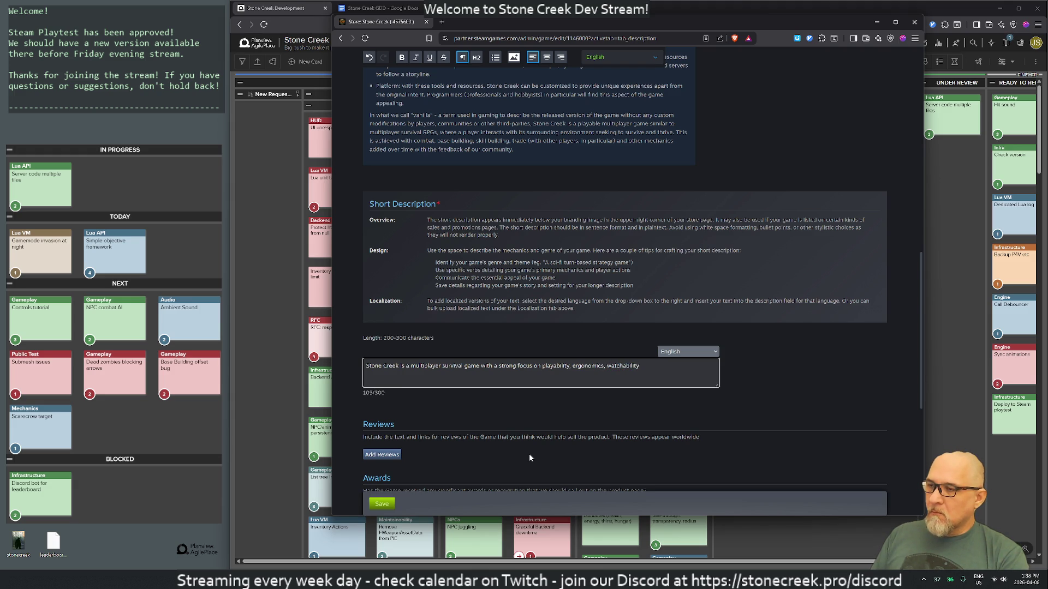
type("and")
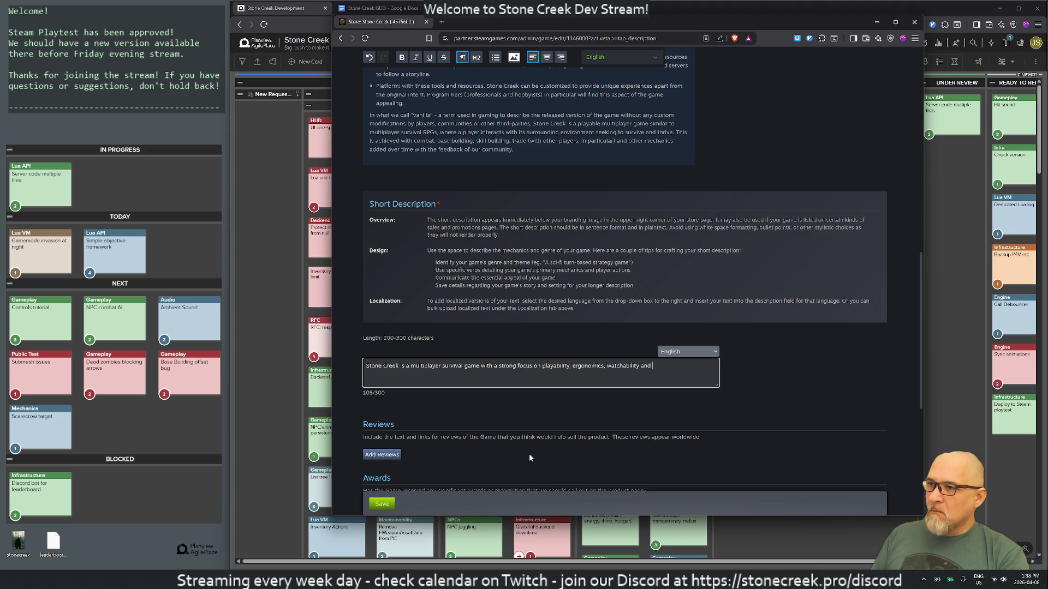
key("BackSpace")
key("BackSpace")
key("BackSpace")
key("BackSpace")
key("BackSpace")
key("BackSpace")
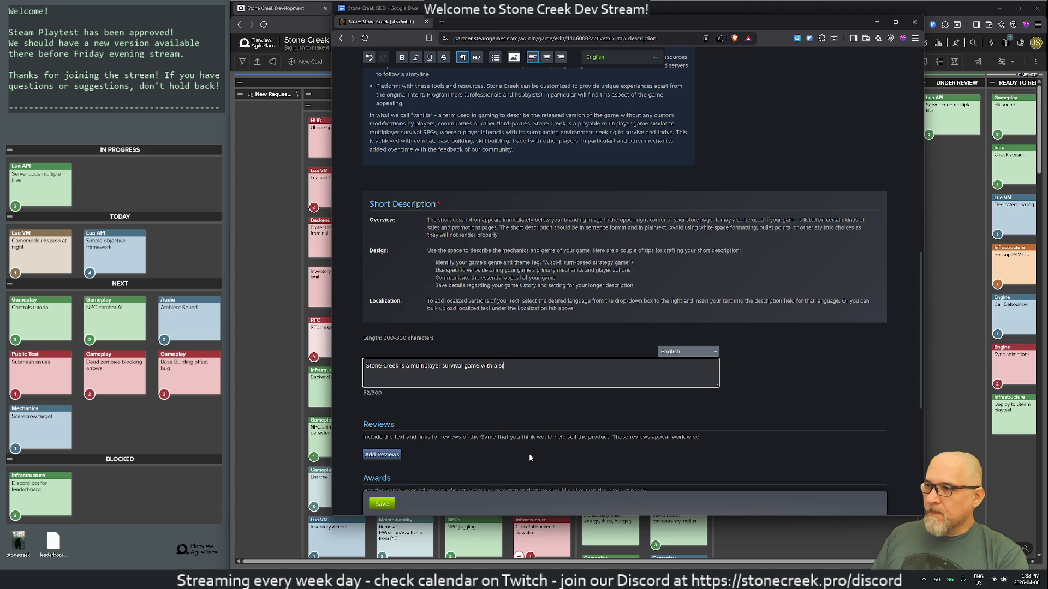
key("BackSpace")
type("i")
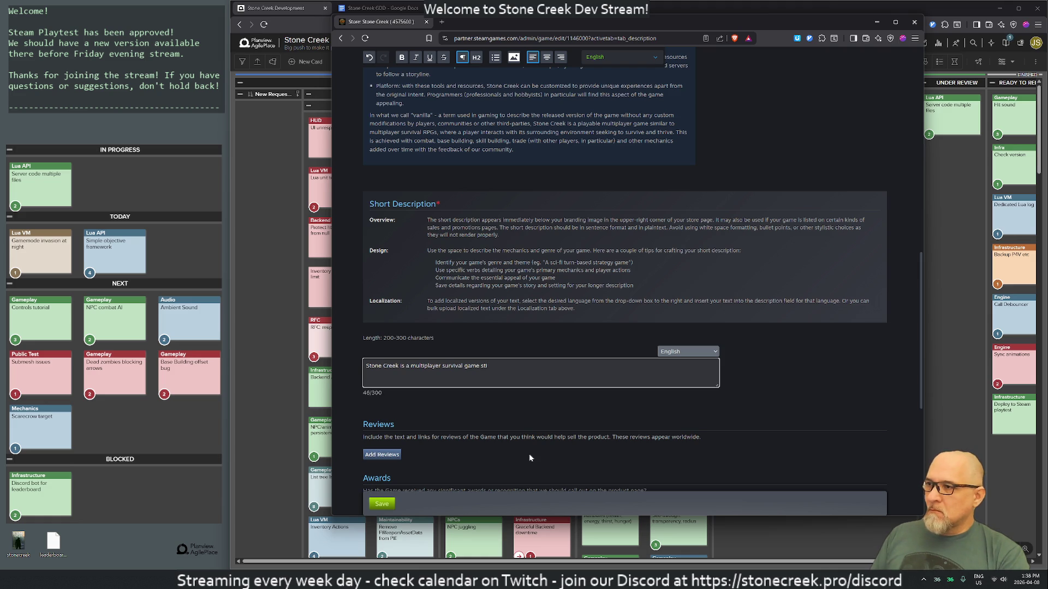
Extend the short description with 'inspired by the best games of the zombie apocalypse genre focusing on a vision'
key("BackSpace")
key("BackSpace")
key("BackSpace")
type("nspired in ")
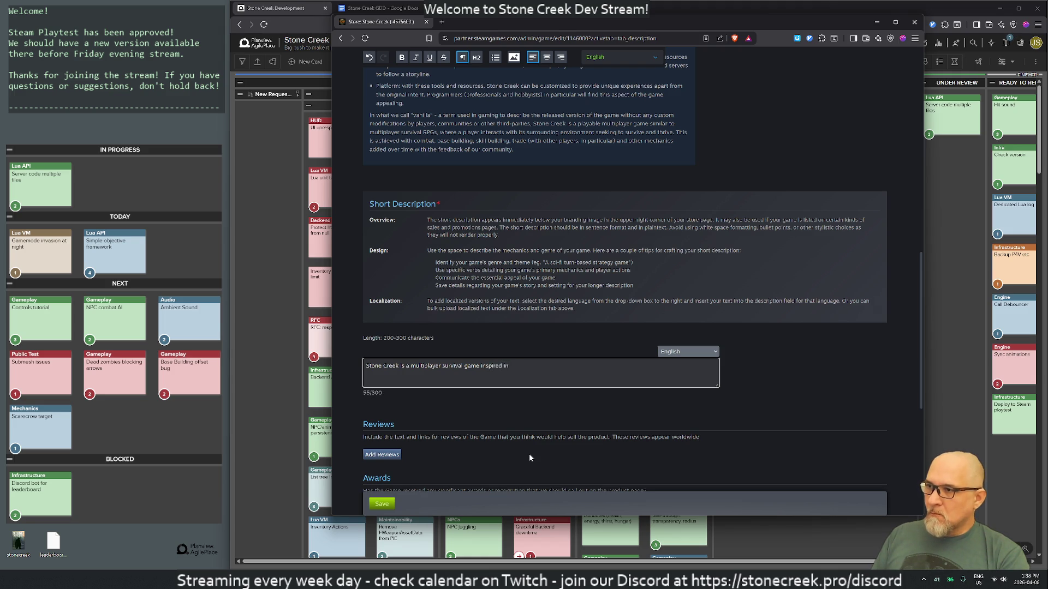
type(" a vision")
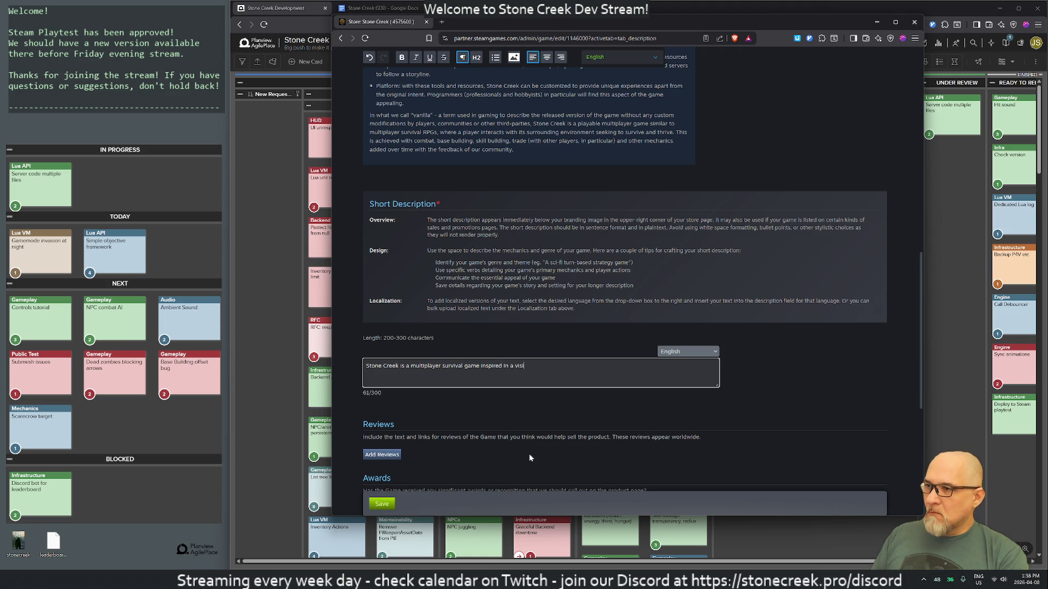
key("BackSpace")
key("BackSpace")
key("BackSpace")
type("by the best games of the ")
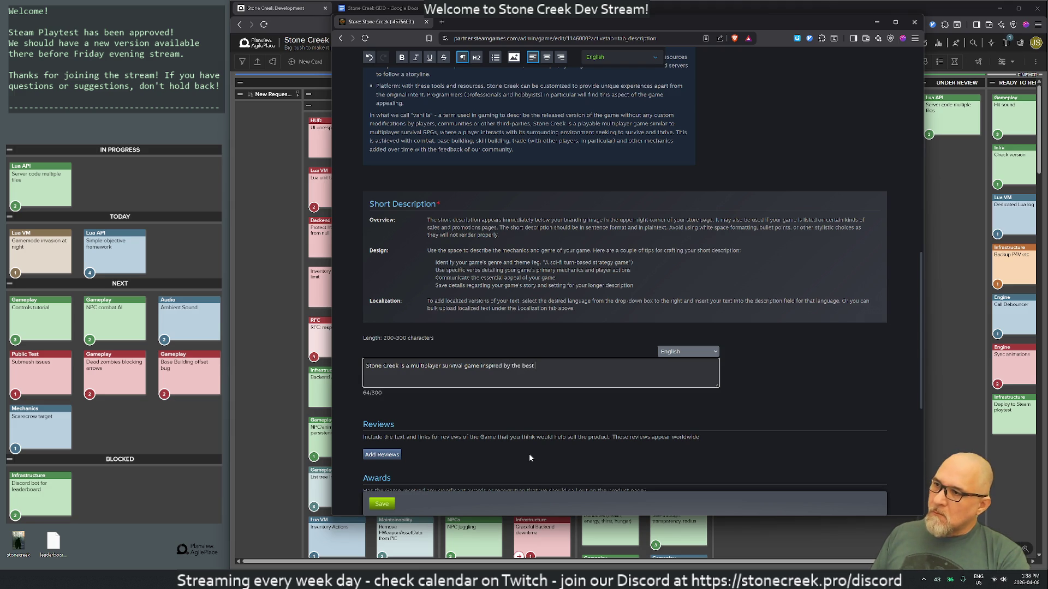
type("zo")
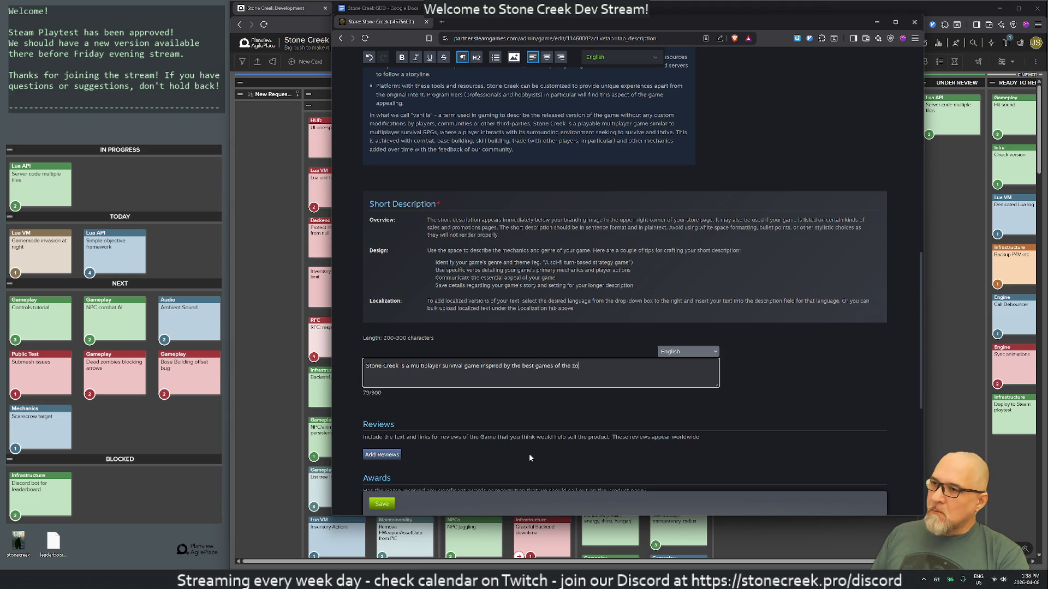
type("mbie apocaly")
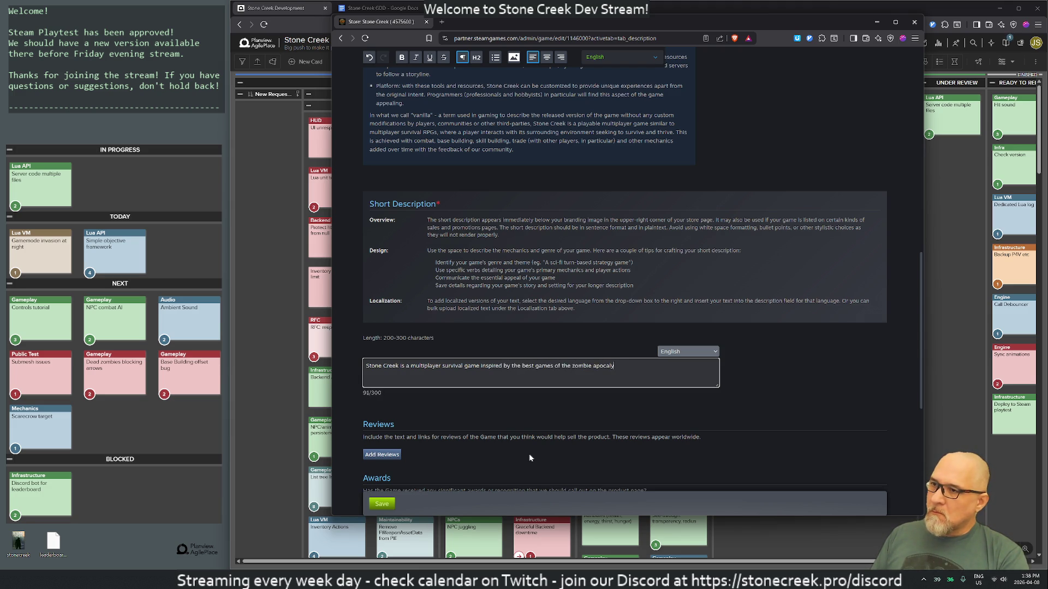
type("pse ge")
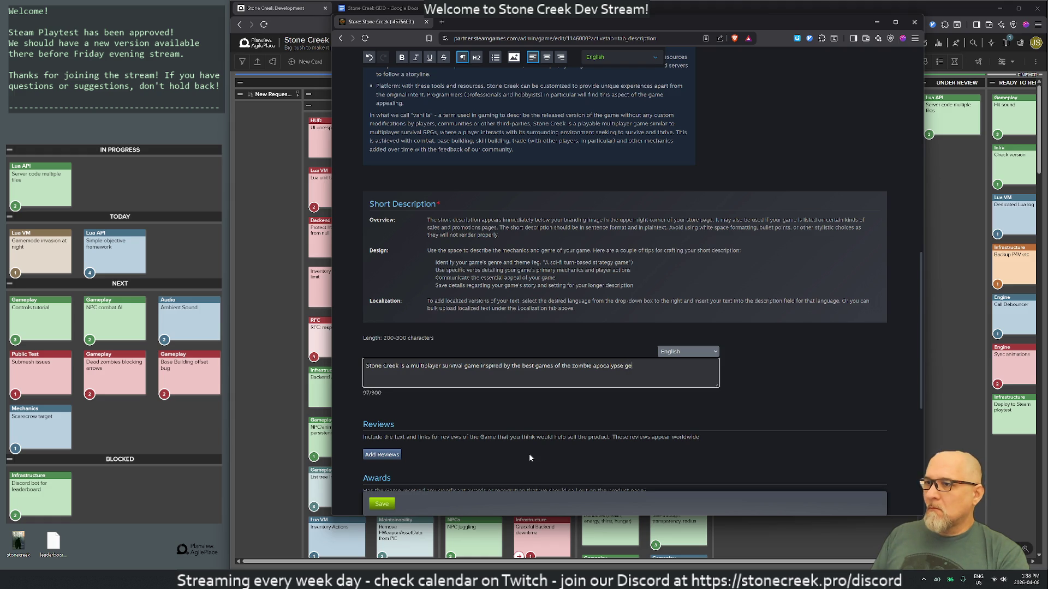
type("nre ")
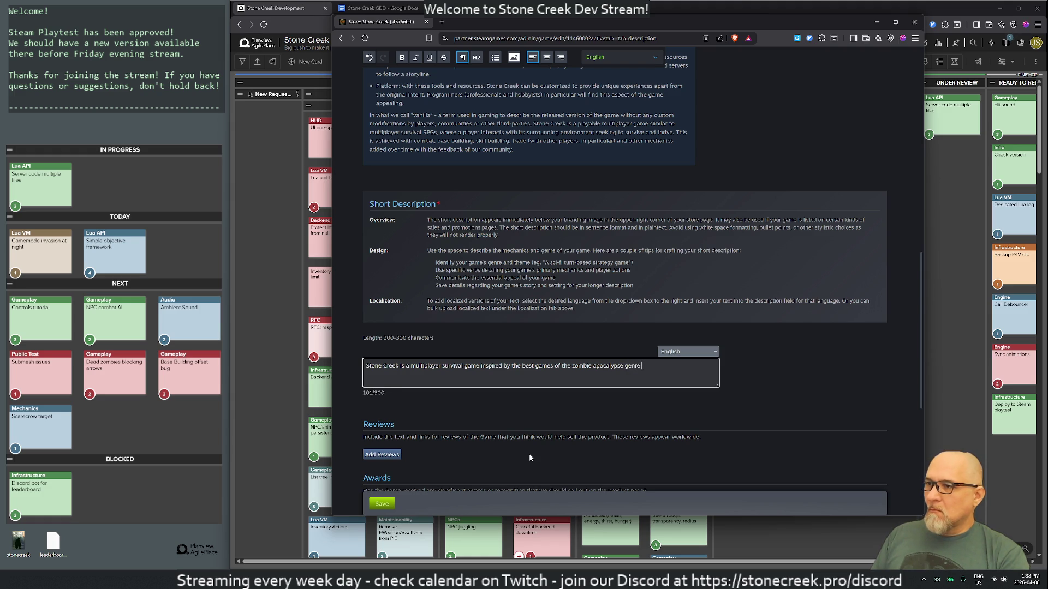
type("focusing on ")
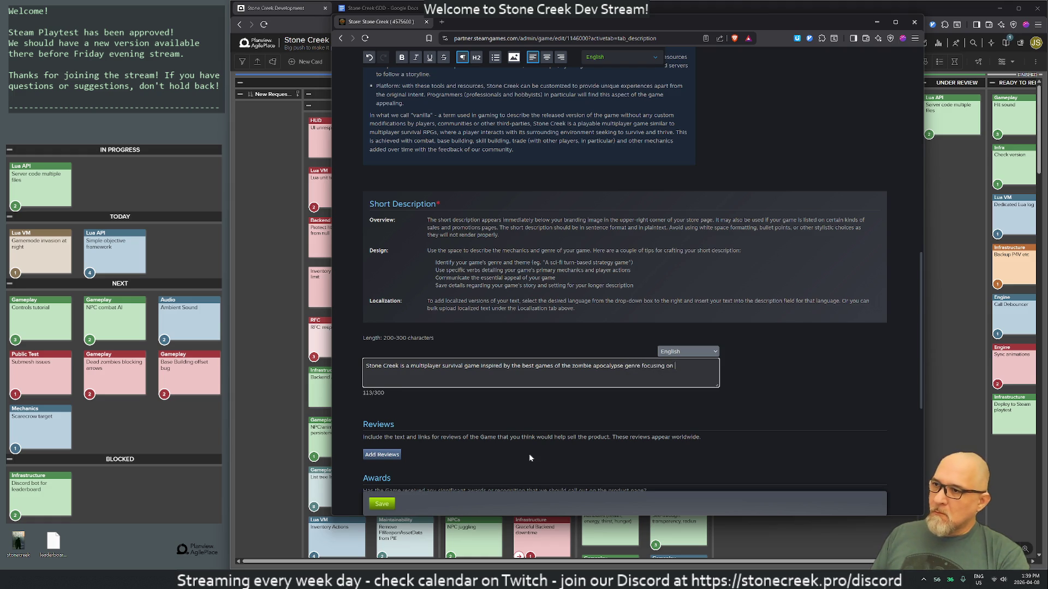
type("a vision resulting from thousands of hours")
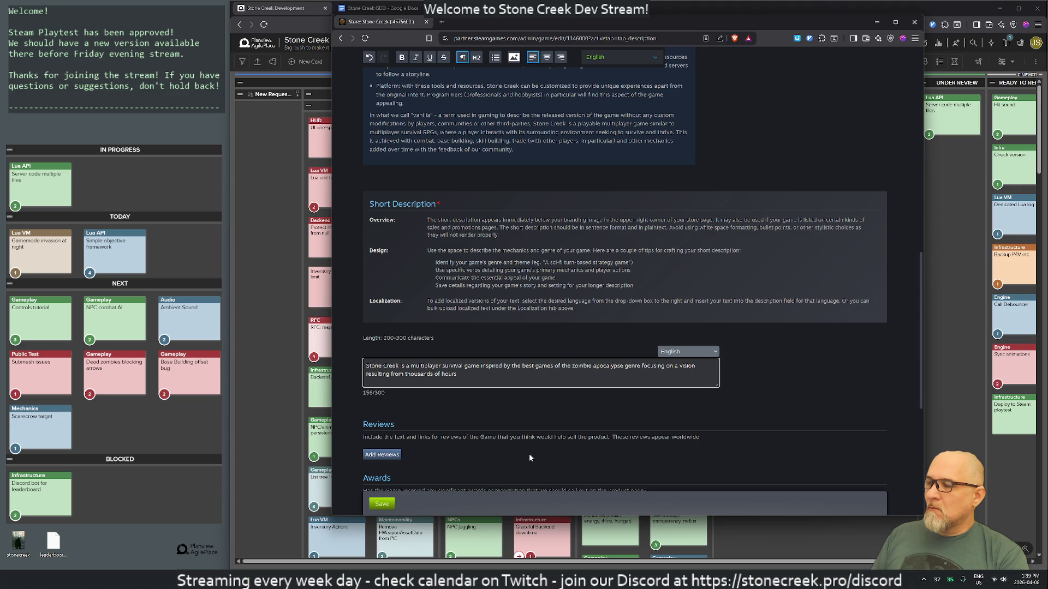
key("BackSpace")
key("BackSpace")
key("BackSpace")
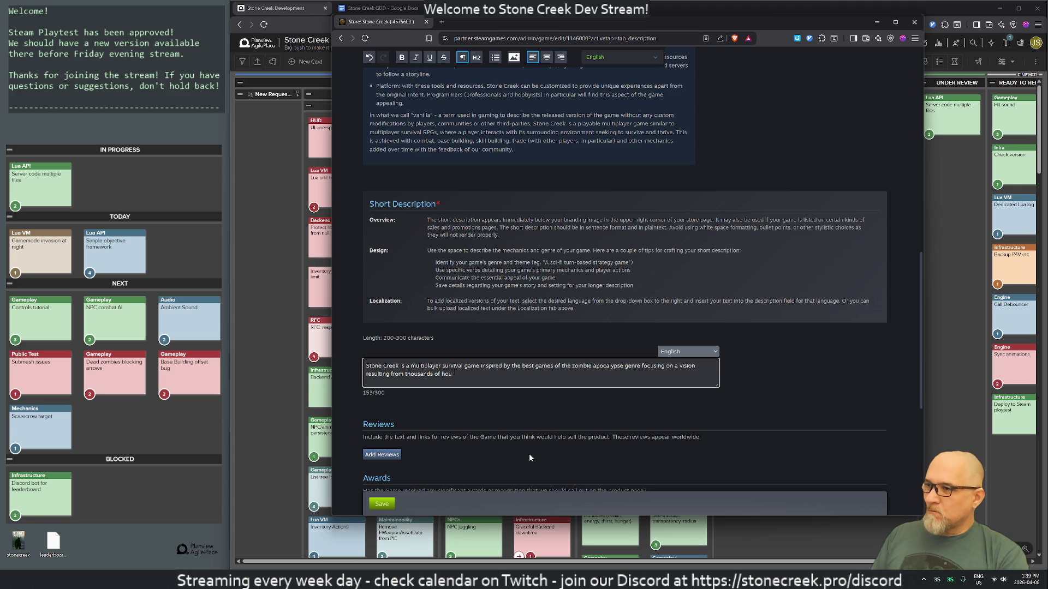
Replace the vision wording with 'rebuilding a society in a world destroyed by our worst nightmares.'
key("BackSpace")
key("BackSpace")
key("BackSpace")
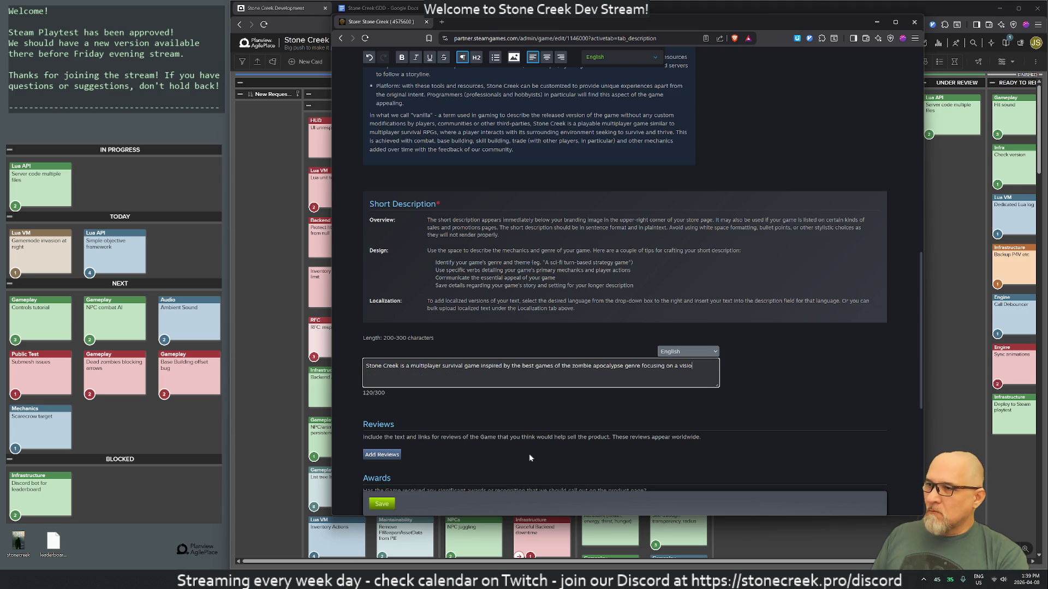
key("BackSpace")
key("BackSpace")
key("BackSpace")
type("collaboration,")
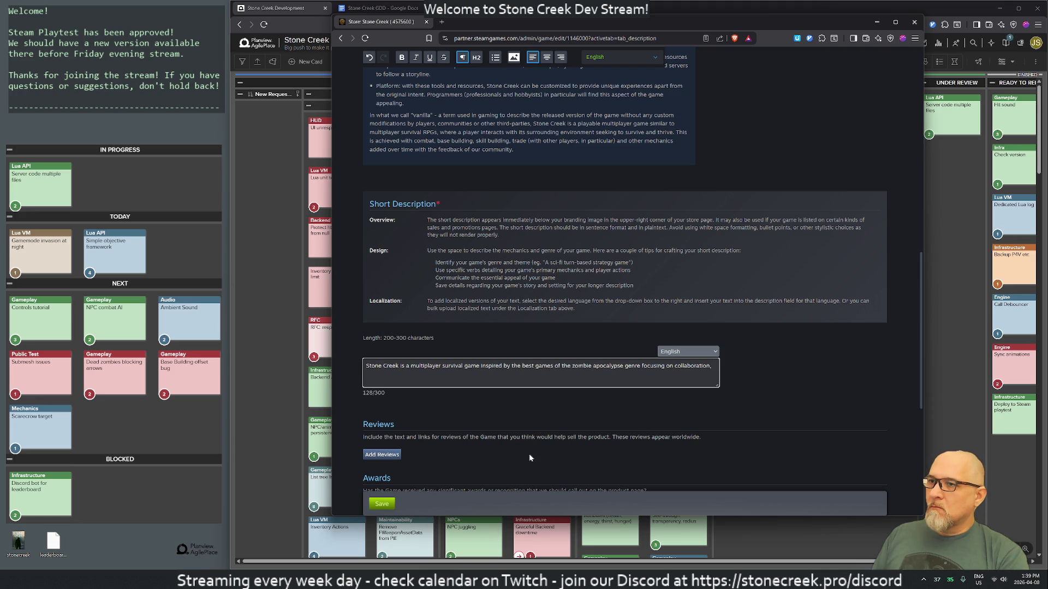
key("BackSpace")
key("BackSpace")
key("BackSpace")
key("BackSpace")
key("BackSpace")
key("BackSpace")
type("rebuilding a society in a world destroye")
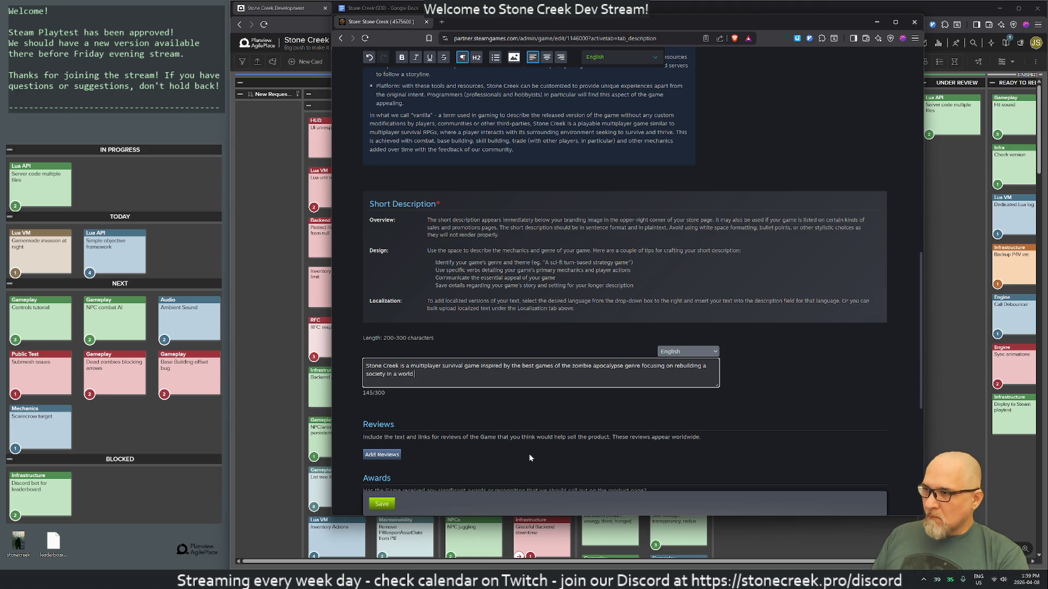
type("d by")
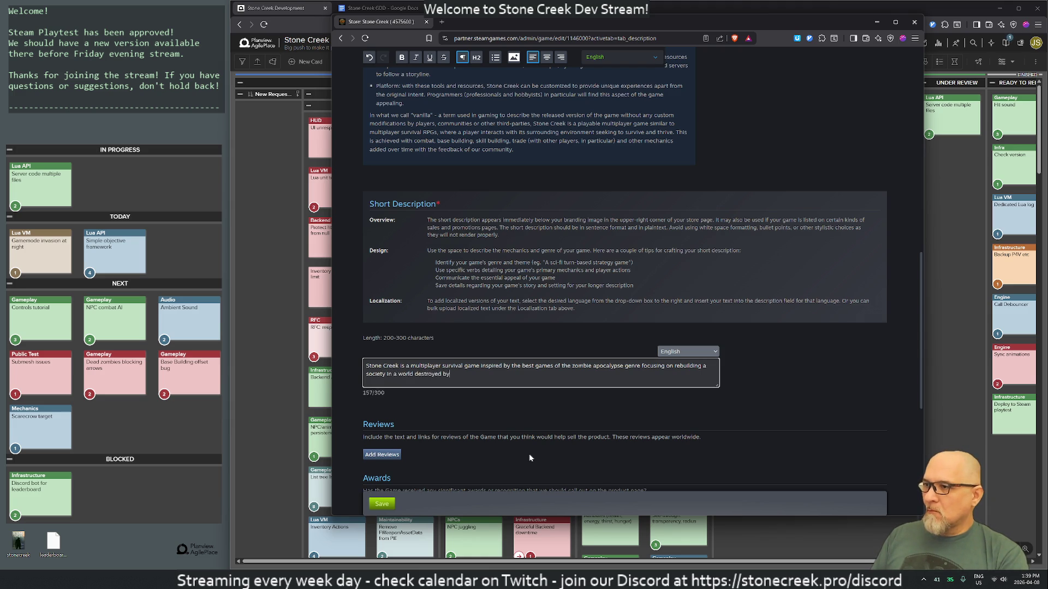
type(" our worst nightmares.")
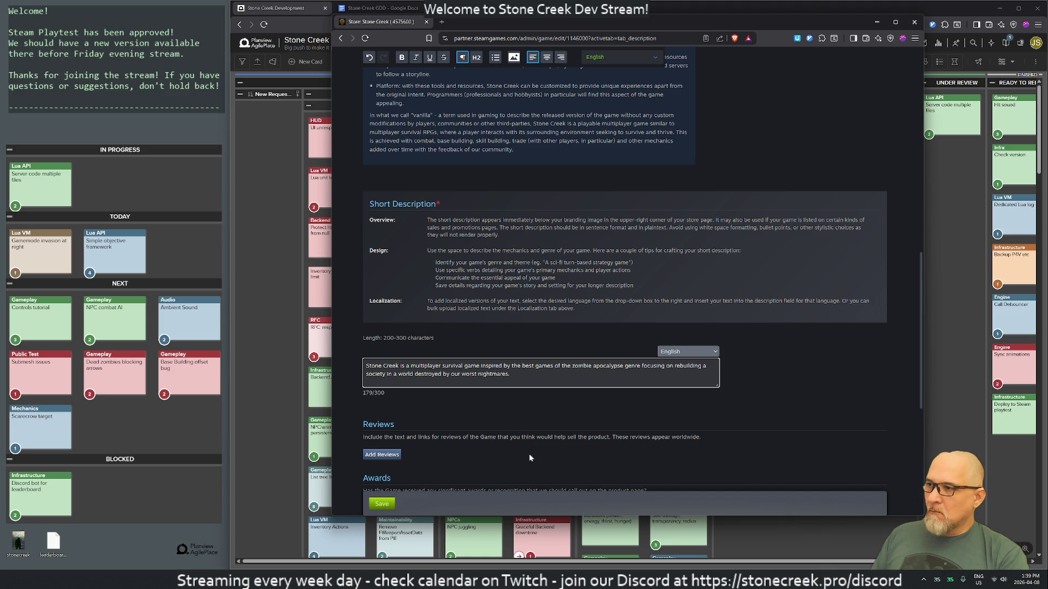
Try 'collective dream' before society and 'their' instead of 'our' before worst nightmares
key("Left")
key("Left")
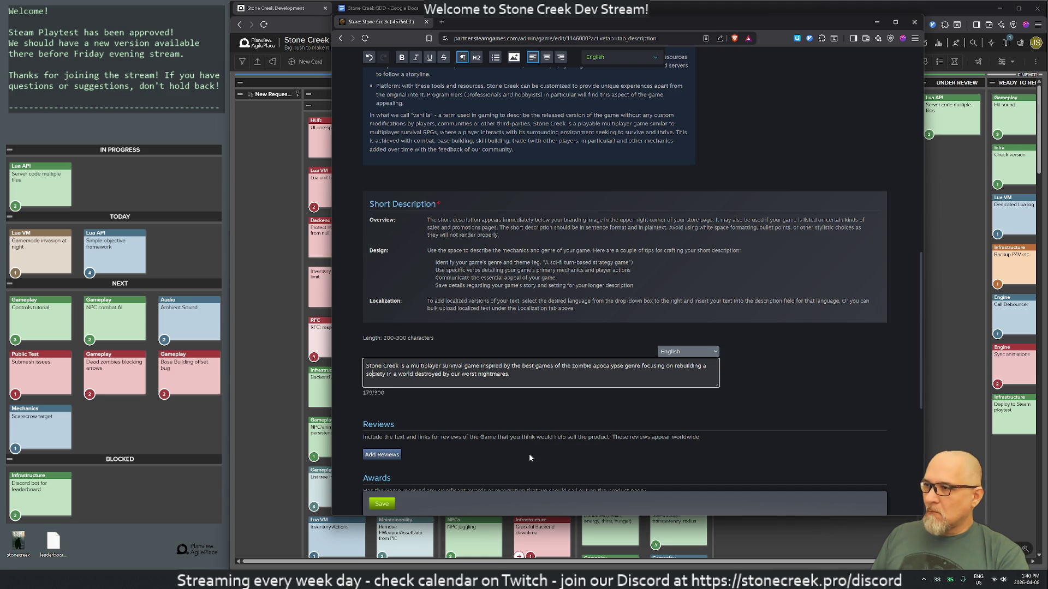
type("collective dr")
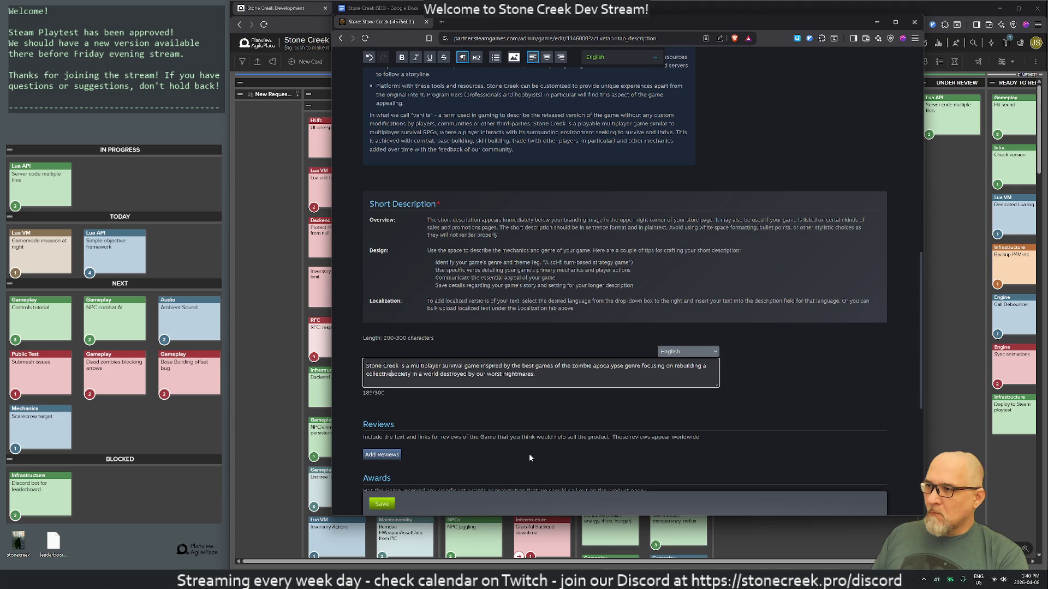
type("eam")
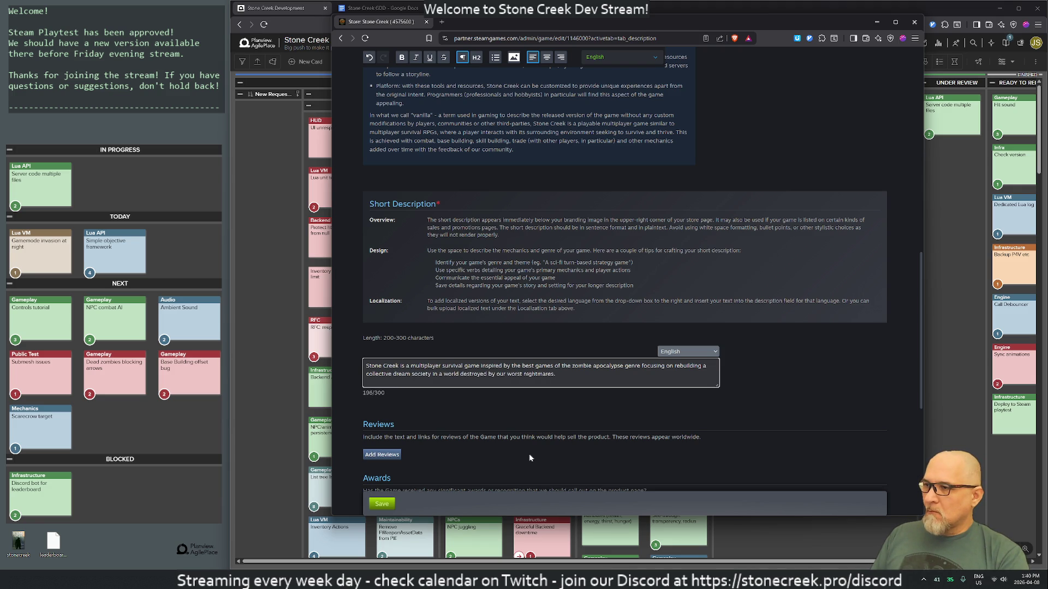
key("BackSpace")
key("BackSpace")
key("BackSpace")
type("their")
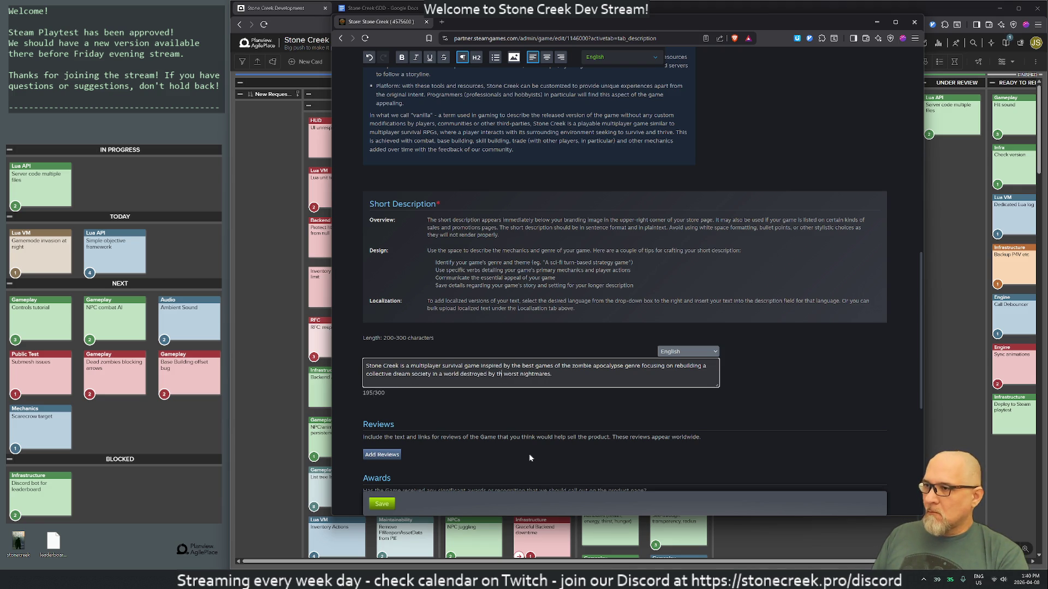
key("BackSpace")
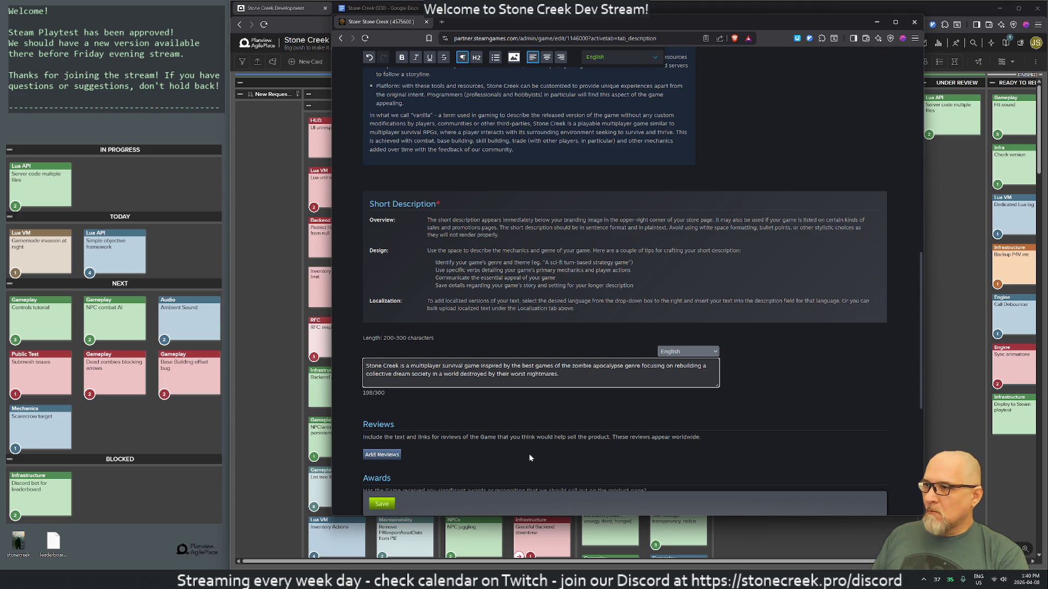
Revert to 'rebuilding a society' and restore 'our worst nightmares.'
key("Left")
key("Left")
key("Left")
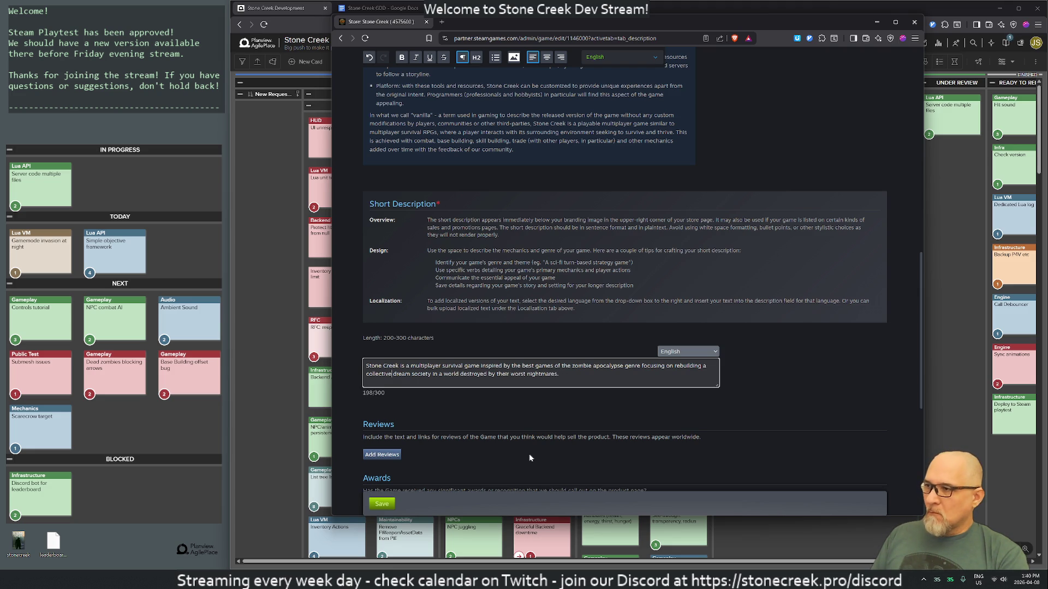
key("shift+Right")
key("shift+Right")
key("shift+Right")
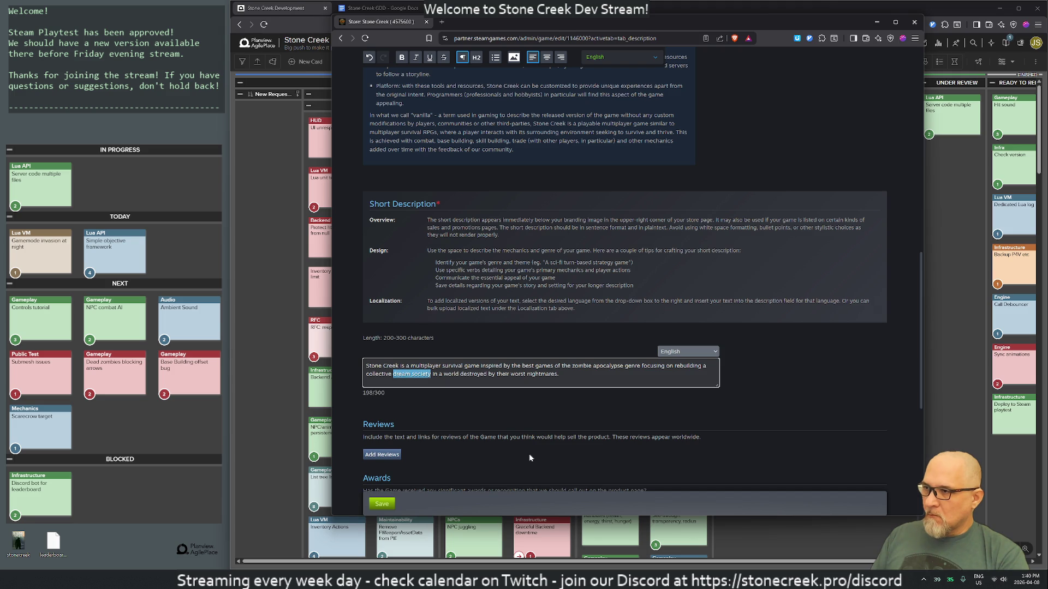
key("BackSpace")
key("BackSpace")
key("BackSpace")
key("BackSpace")
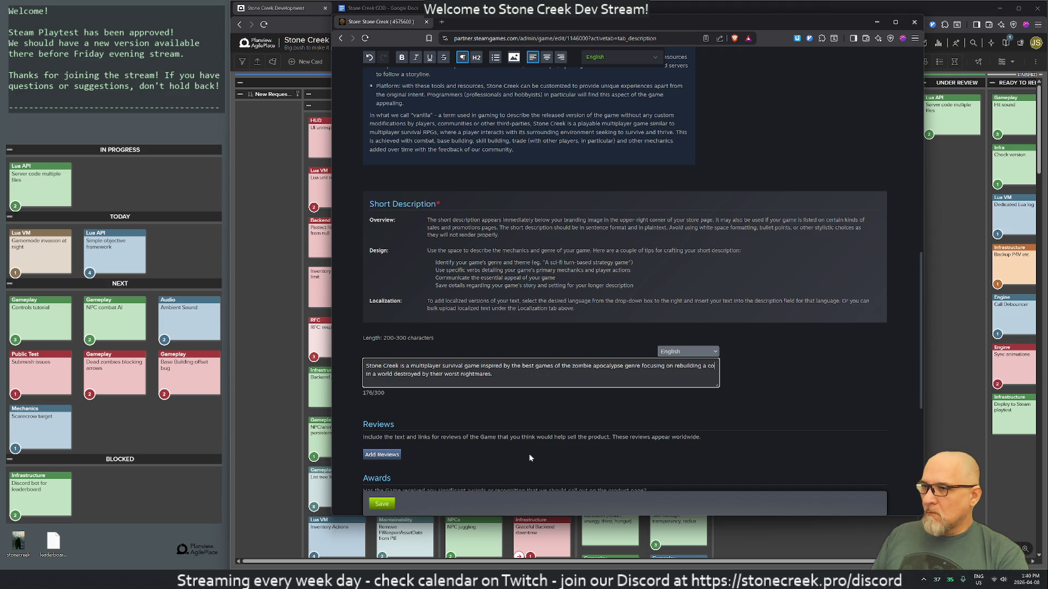
key("BackSpace")
key("BackSpace")
type("society")
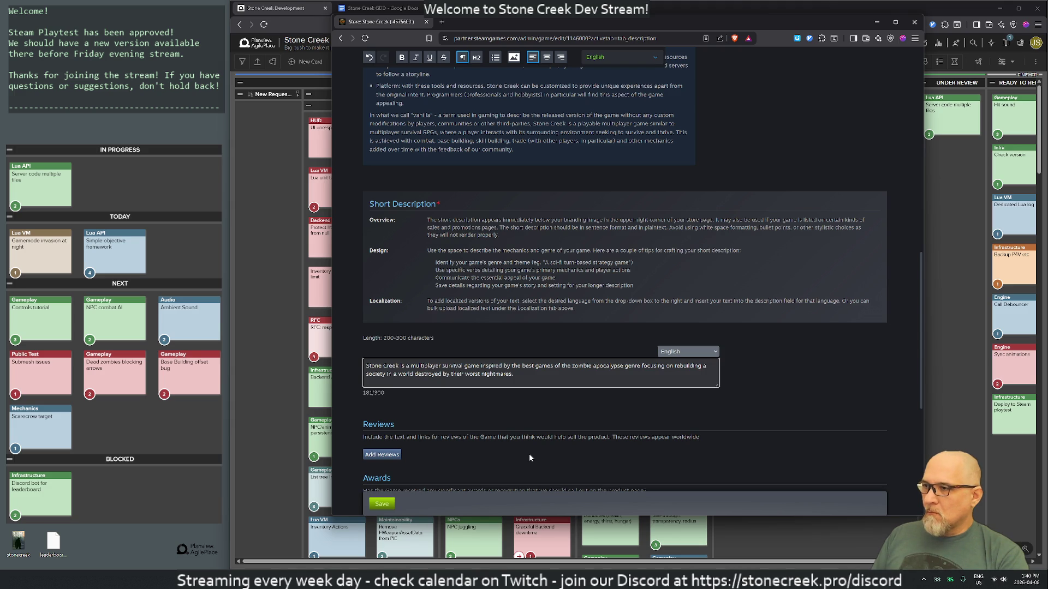
key("shift+Right")
key("shift+Right")
key("shift+Right")
key("Delete")
type("our")
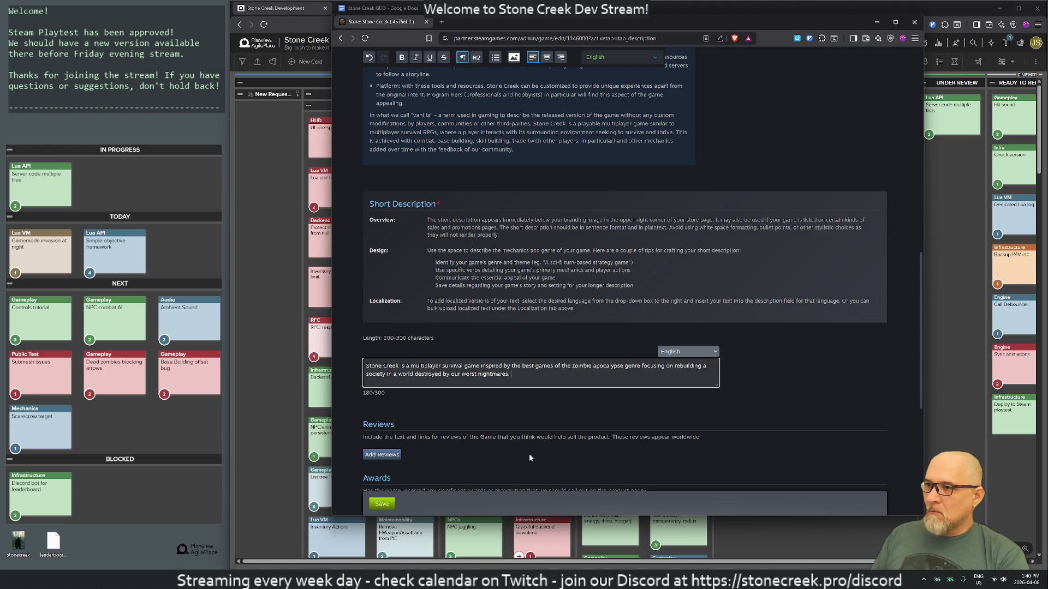
Append 'Develop unique abilities to contribute to your community', discarding the 'How do we find joy' draft
type("How do we ")
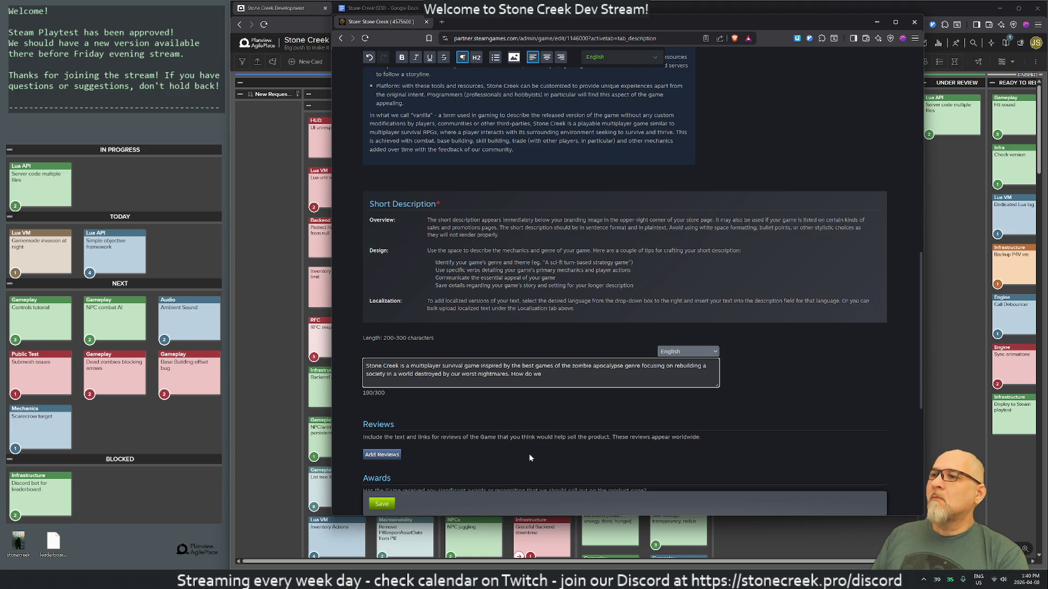
type("find joy")
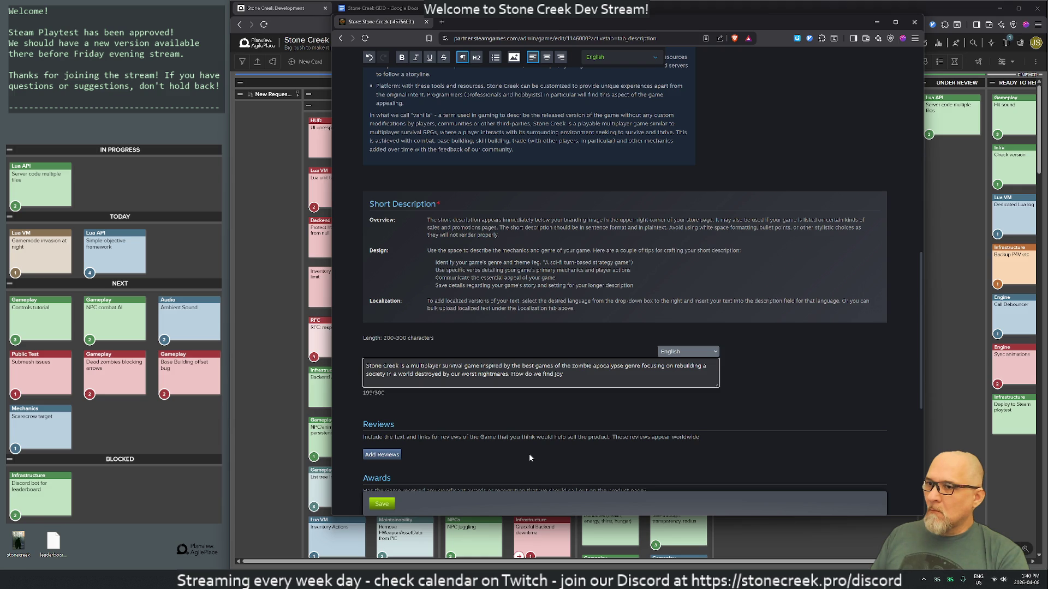
key("ctrl+BackSpace")
key("ctrl+BackSpace")
key("ctrl+BackSpace")
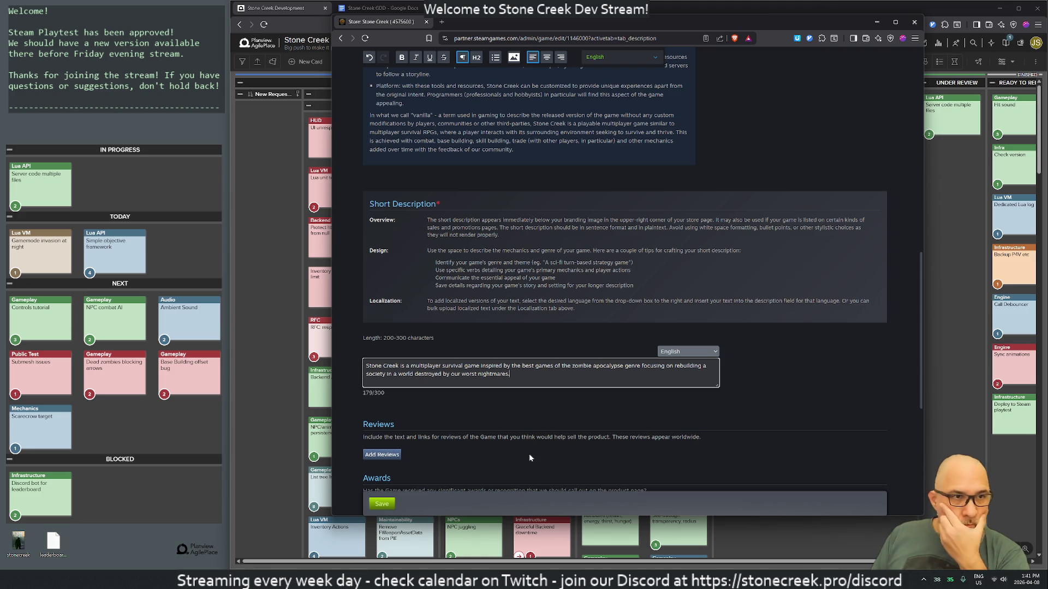
type("Craft")
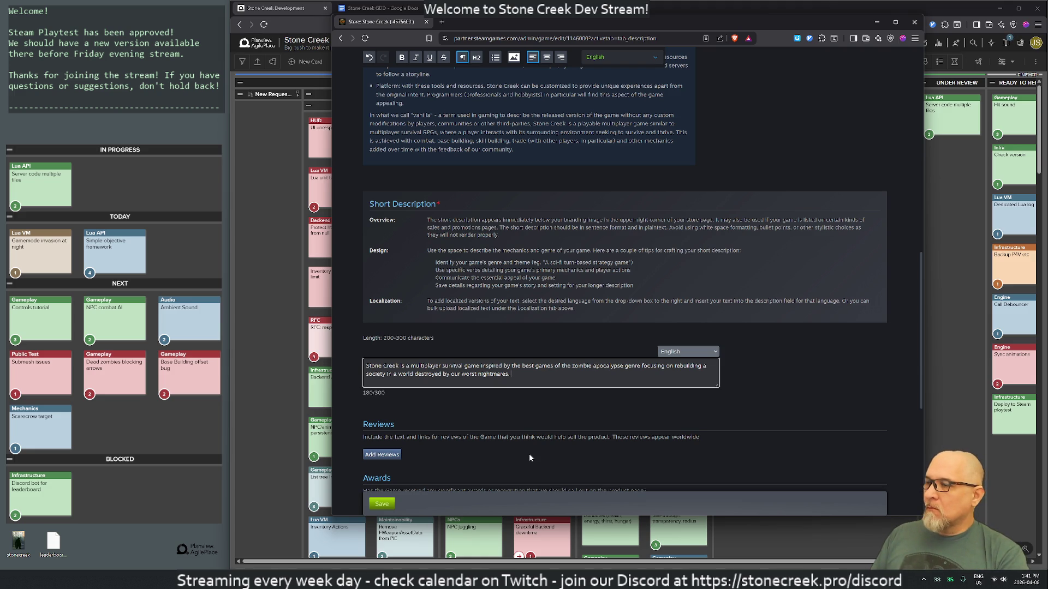
key("BackSpace")
key("BackSpace")
key("BackSpace")
key("BackSpace")
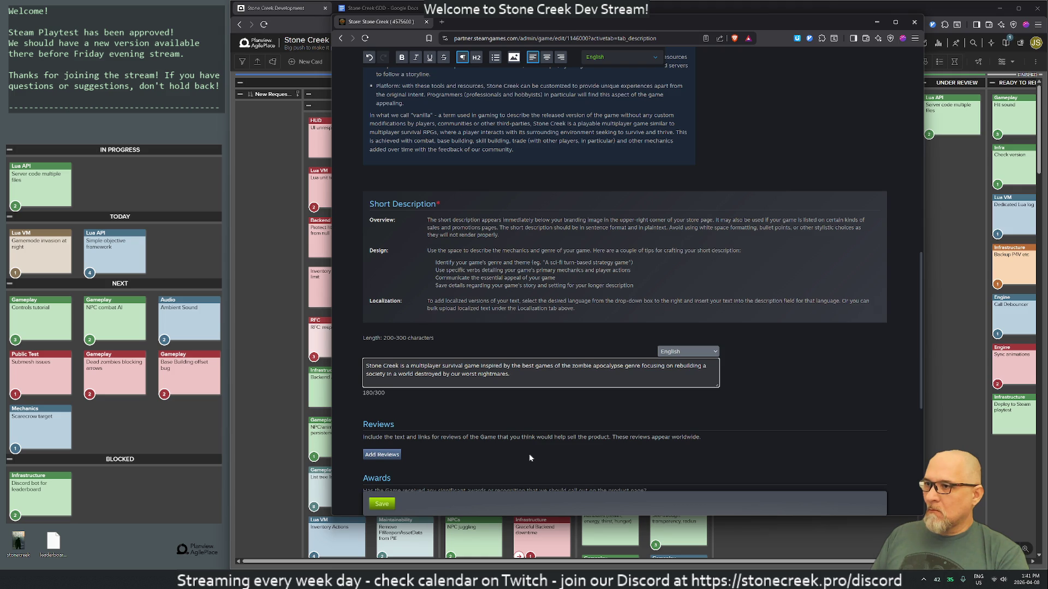
type(" Develop yo")
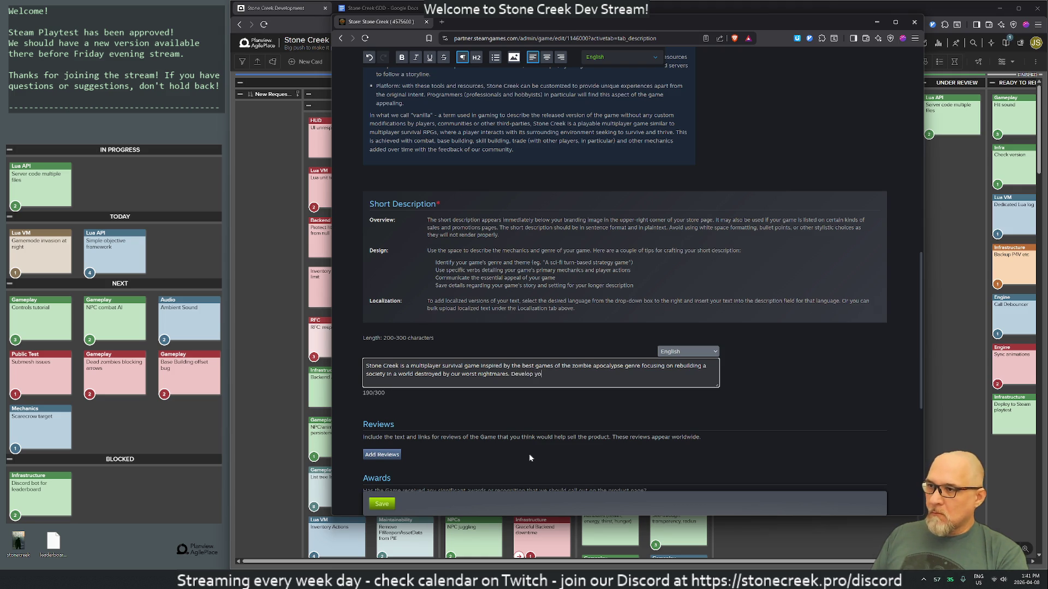
type("ur unique a")
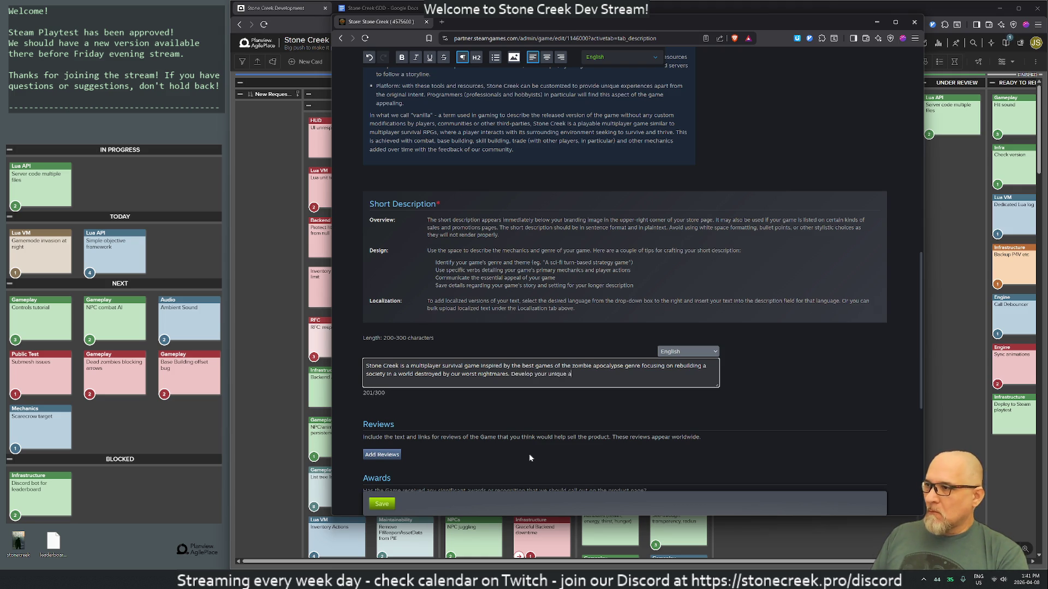
type("bilities to contribute.")
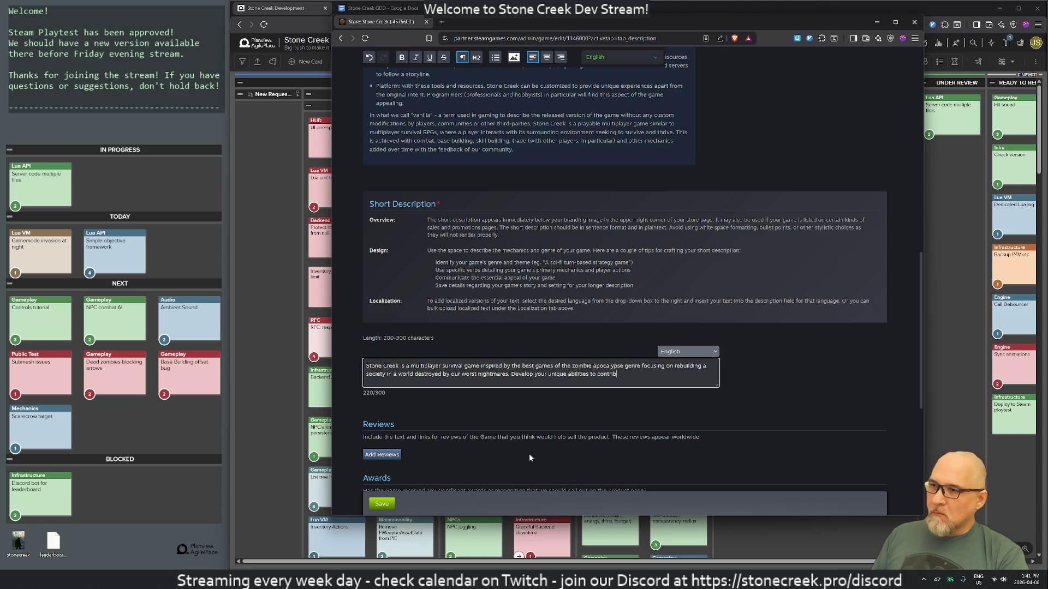
key("BackSpace")
type("to ")
type("you")
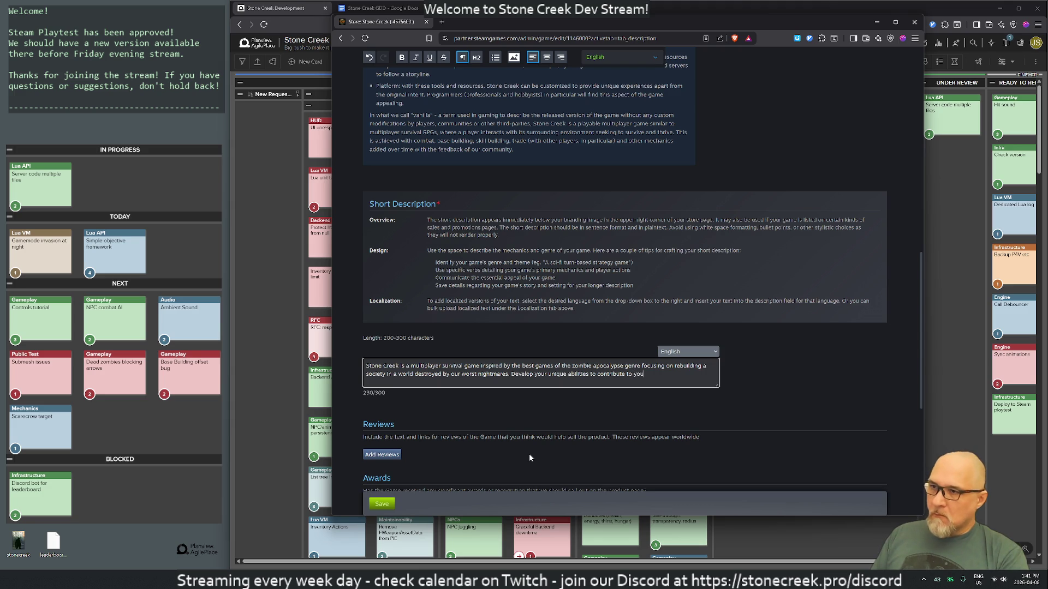
type("r community")
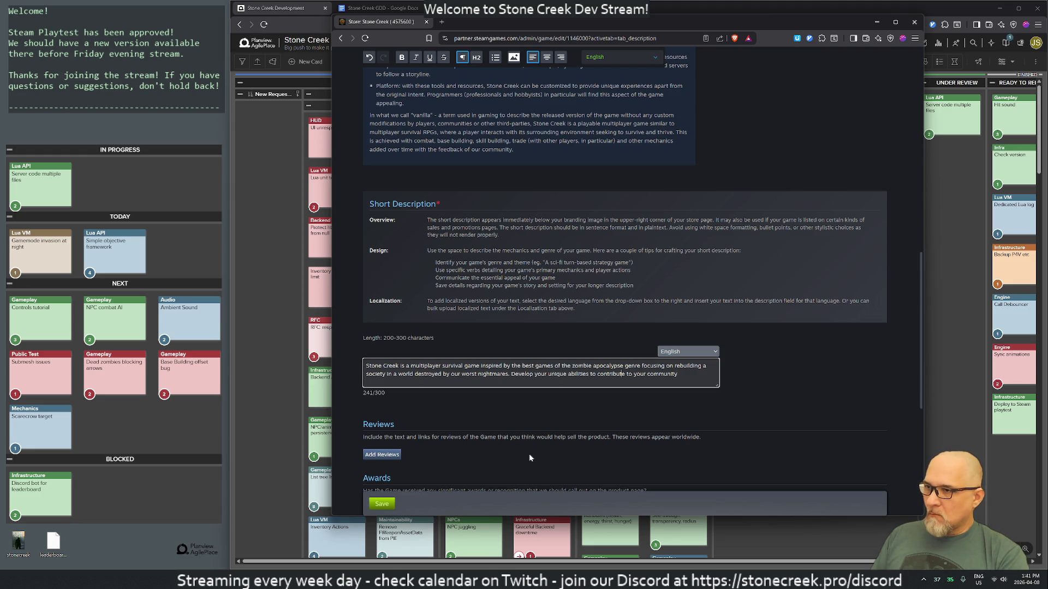
key("Left")
key("Left")
key("BackSpace")
key("BackSpace")
key("BackSpace")
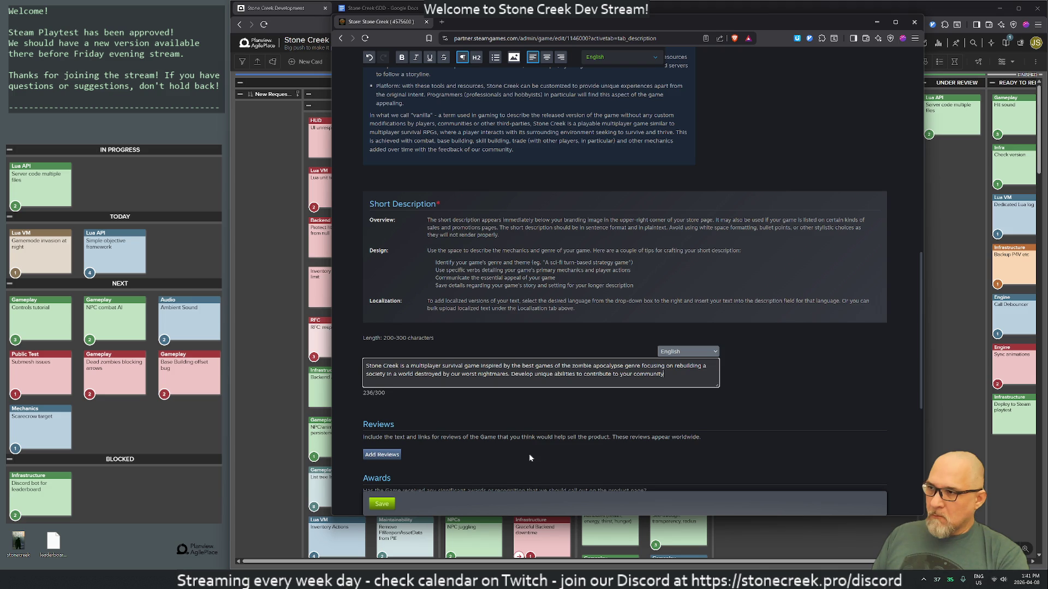
type(", survive ")
type("and ma")
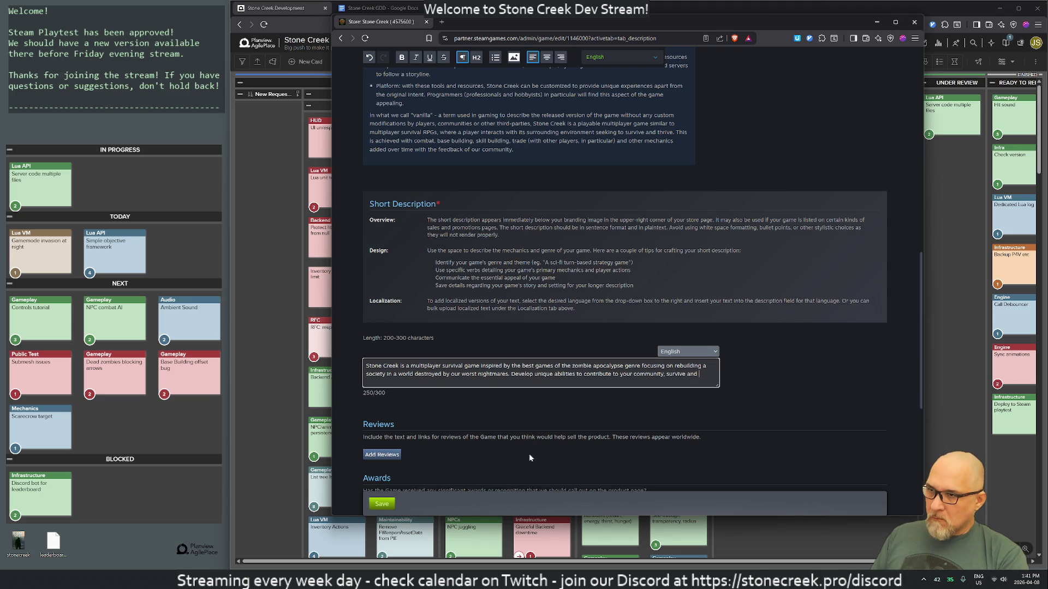
key("BackSpace")
key("BackSpace")
key("BackSpace")
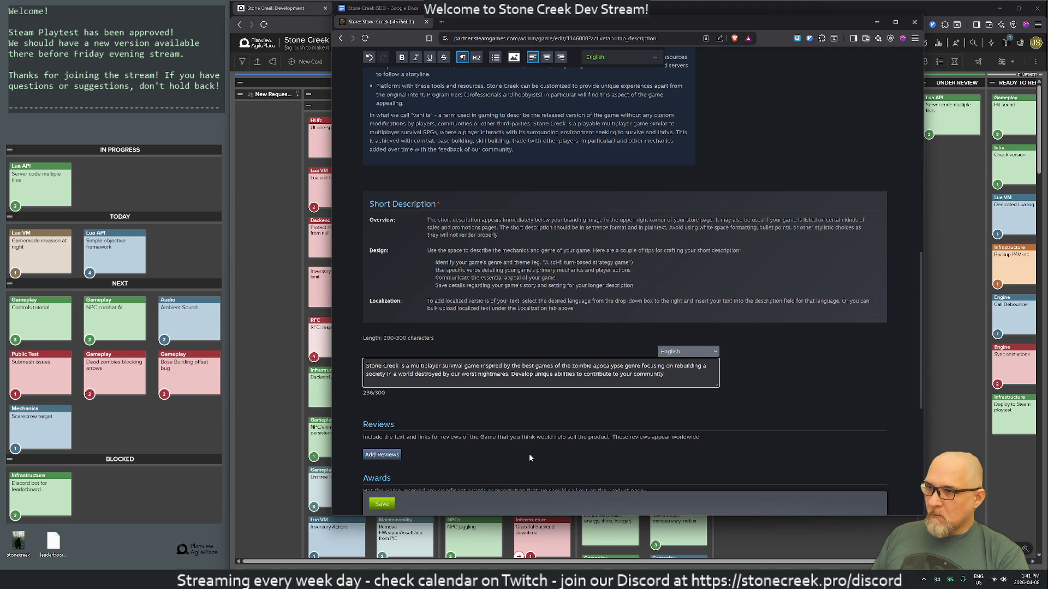
Append ', explore, build and fight: not only for survival, but for something even more important: purpose.'
type(", explore.")
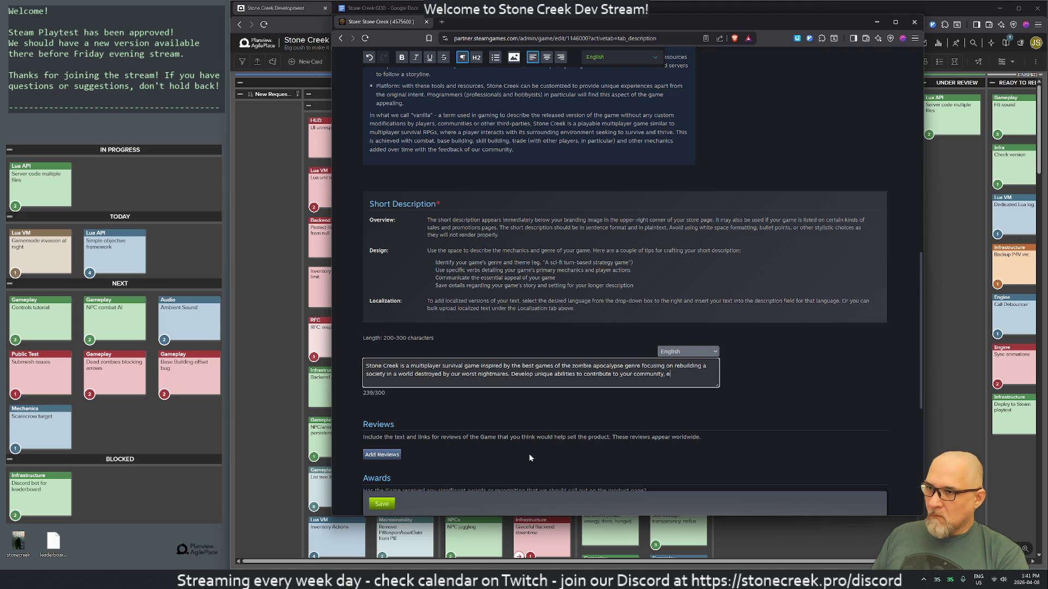
key("BackSpace")
type(", build.")
key("BackSpace")
type(", fight")
type(",")
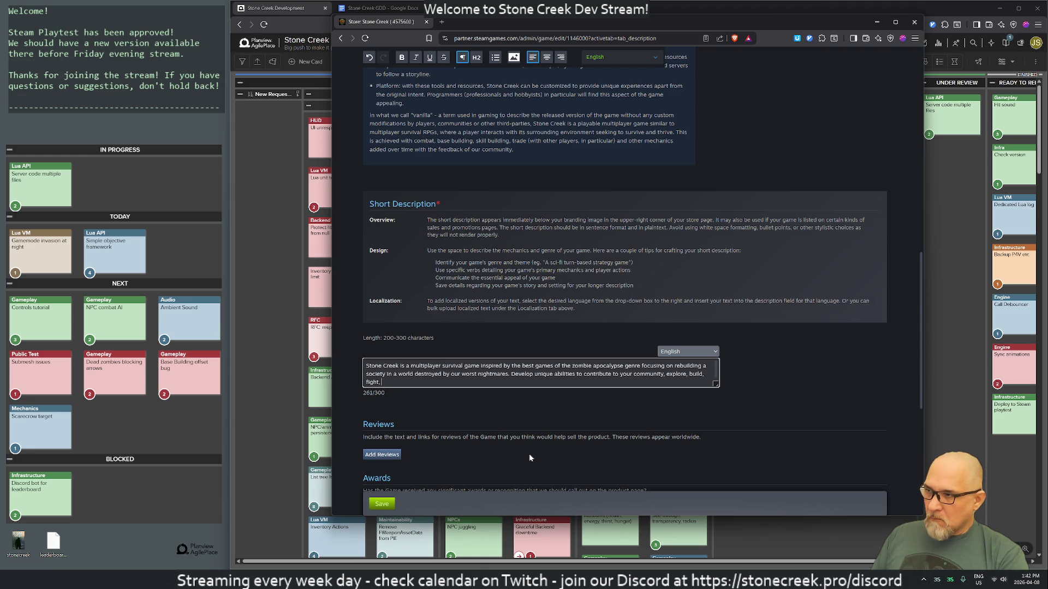
key("BackSpace")
key("BackSpace")
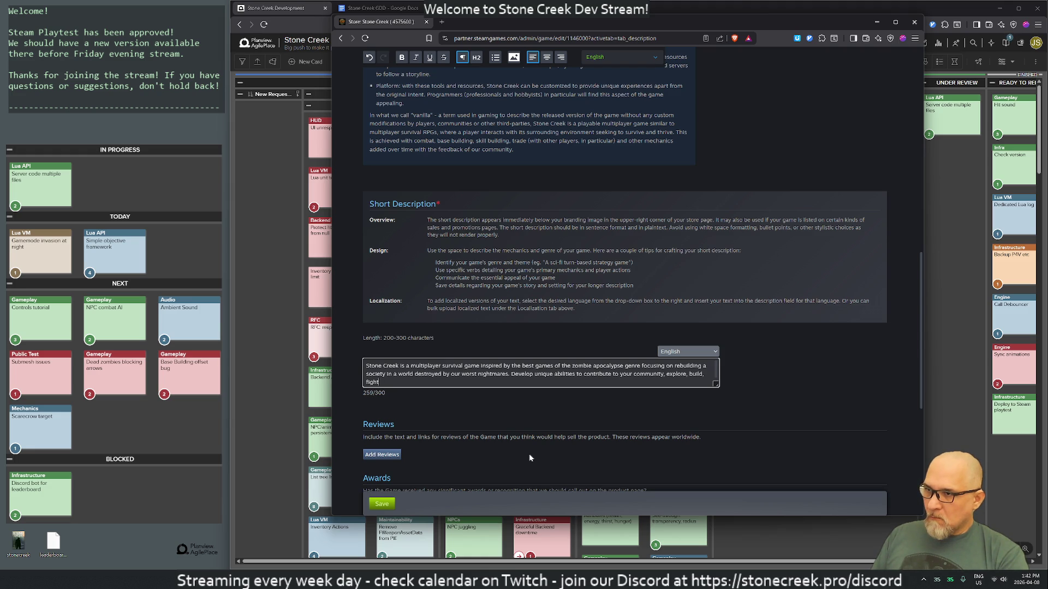
key("BackSpace")
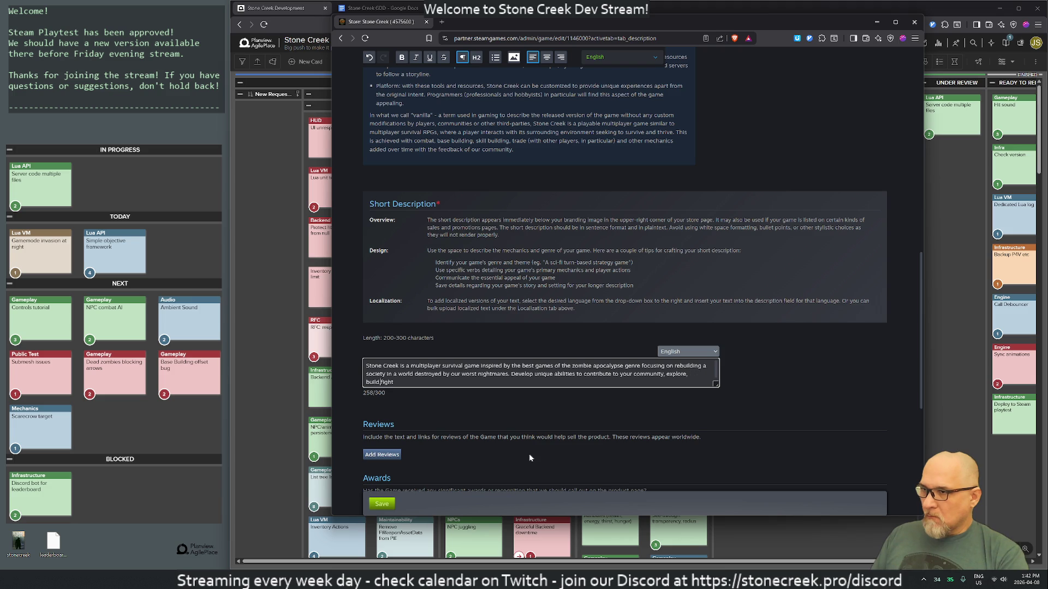
key("BackSpace")
type("build")
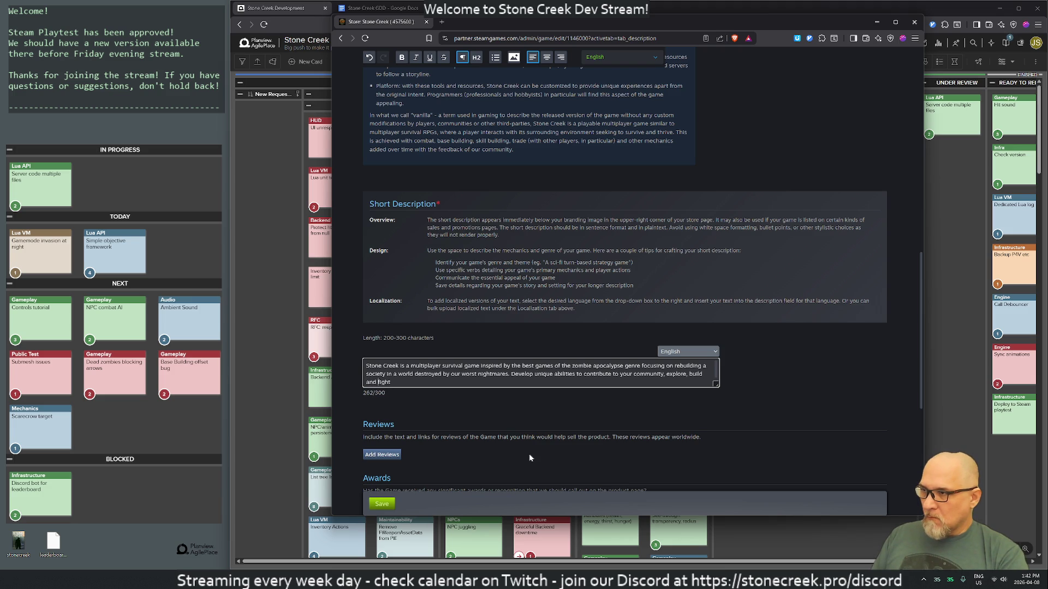
type(" and fight: ")
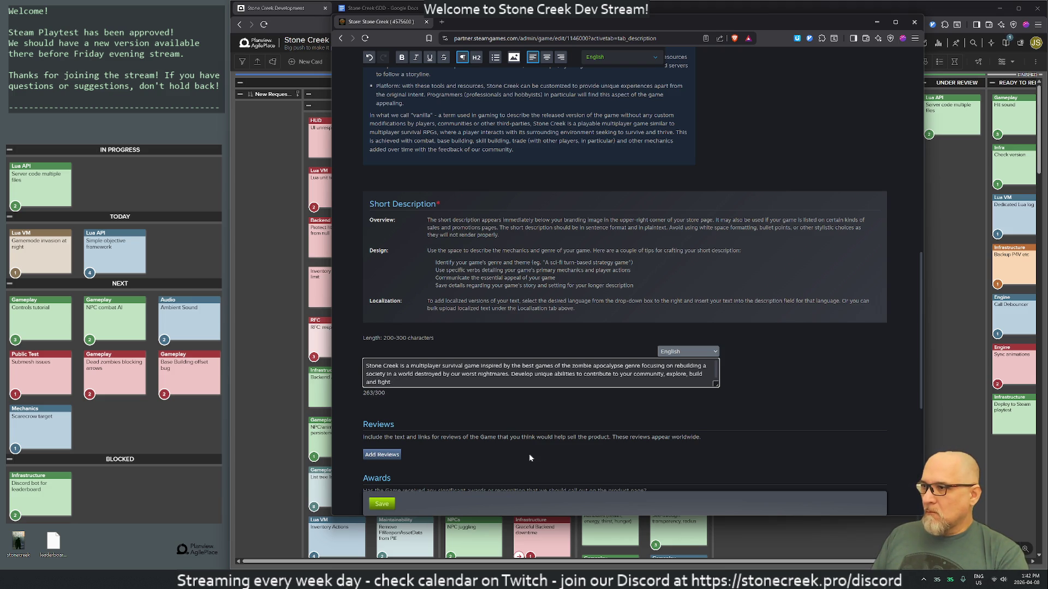
type("not onl")
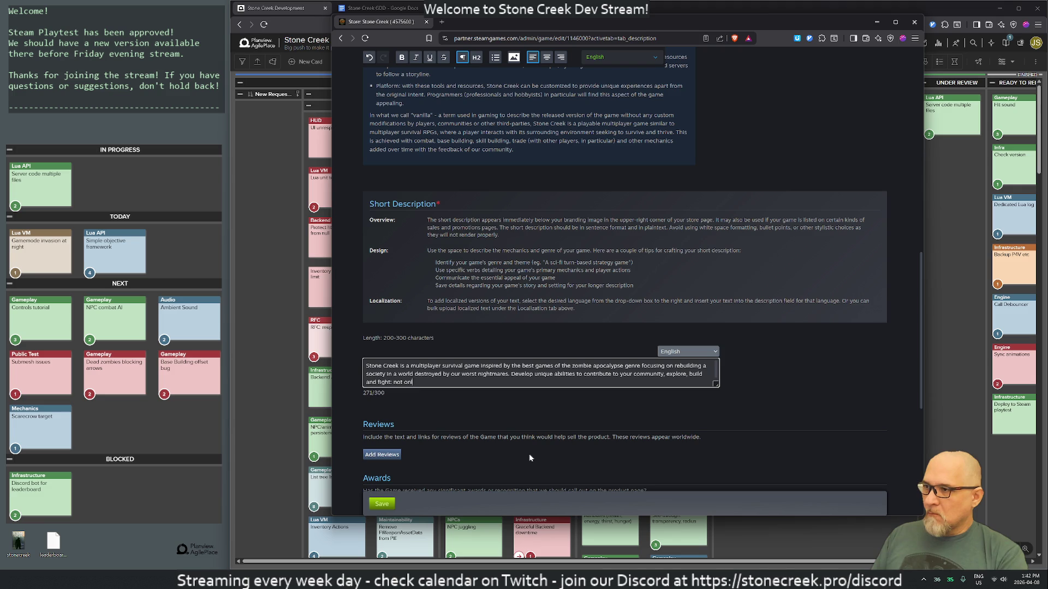
type("y for surviva")
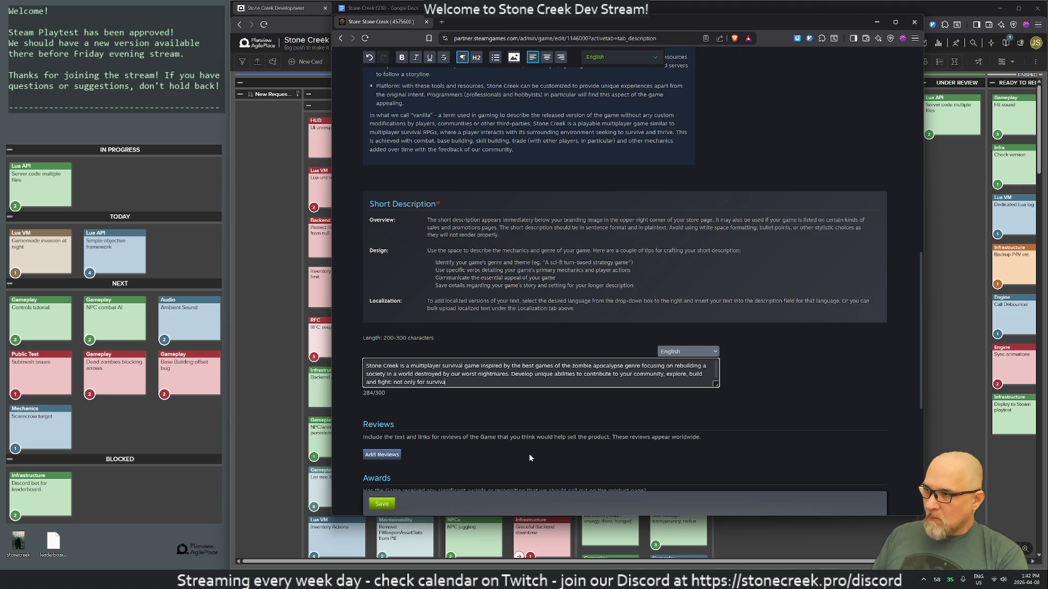
type("l, but for")
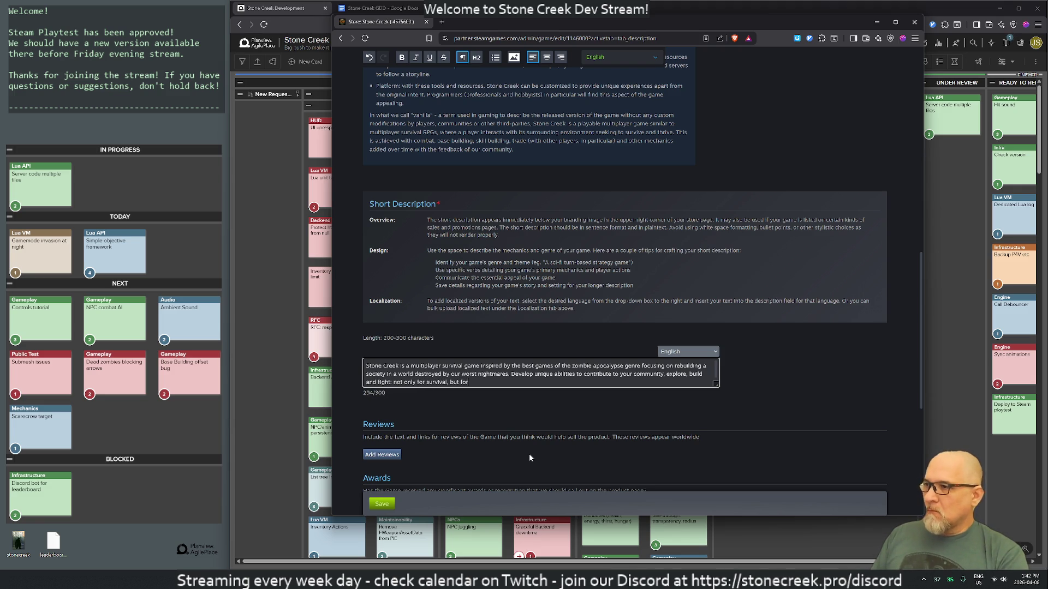
type(" something even")
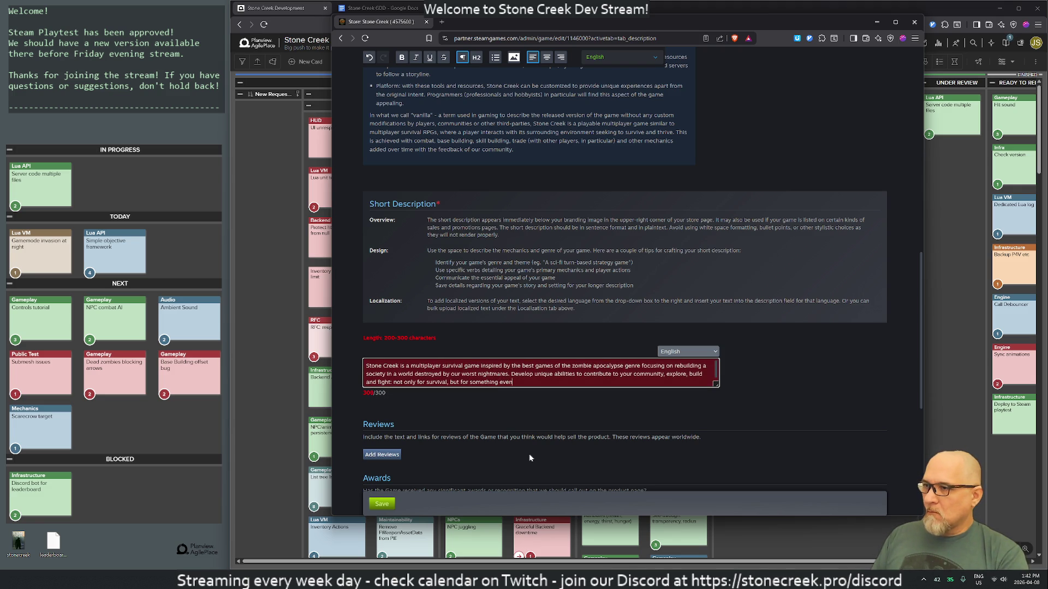
type(" more important: purpse")
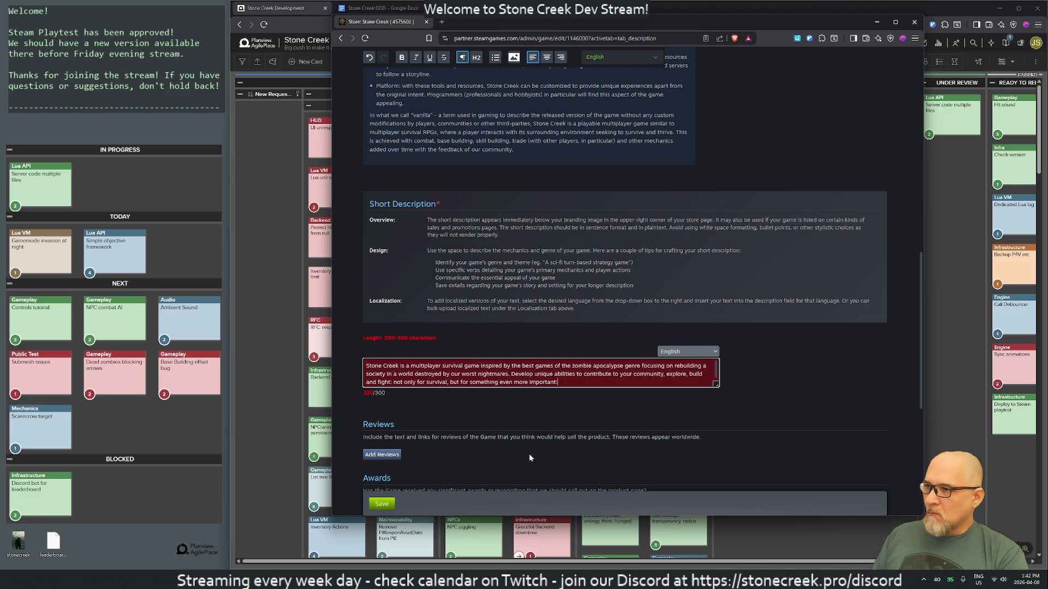
key("BackSpace")
key("BackSpace")
type("ose.")
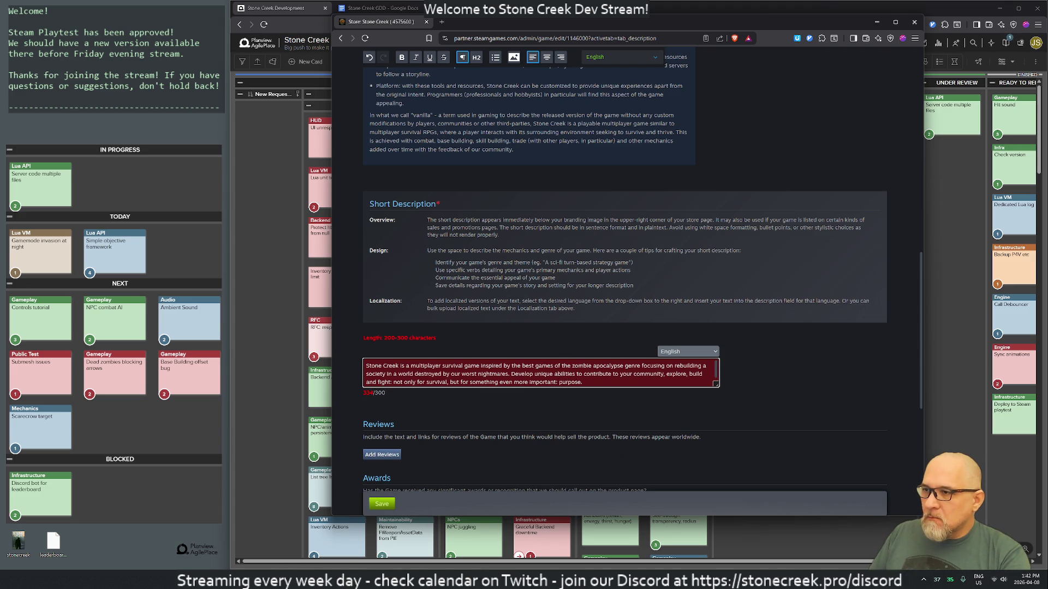
Trim the description by deleting 'to your community', 'for' and 'something even more important'
left_click_drag(611, 375, 663, 374)
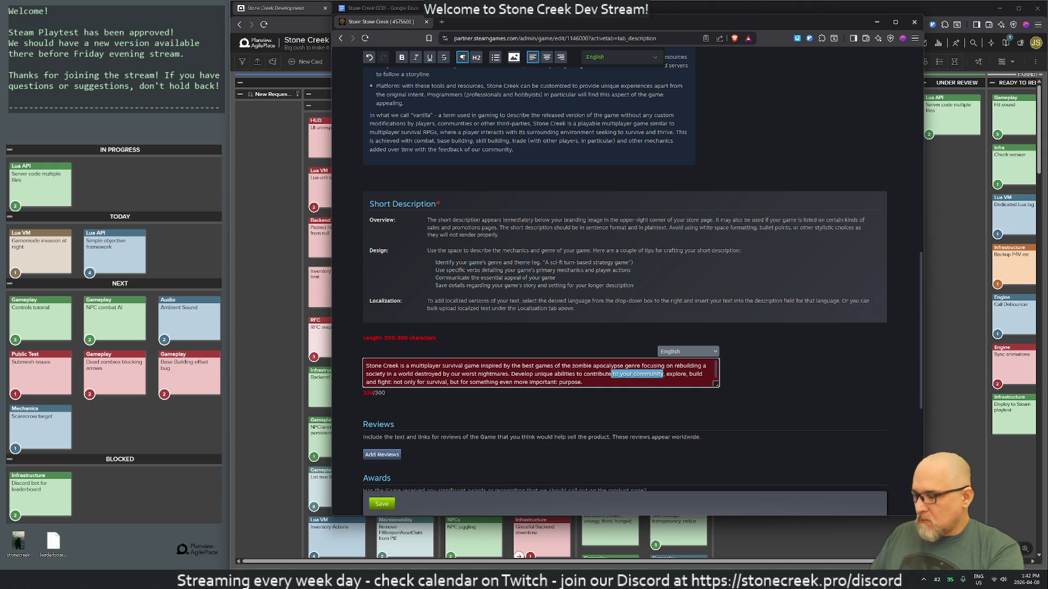
key("BackSpace")
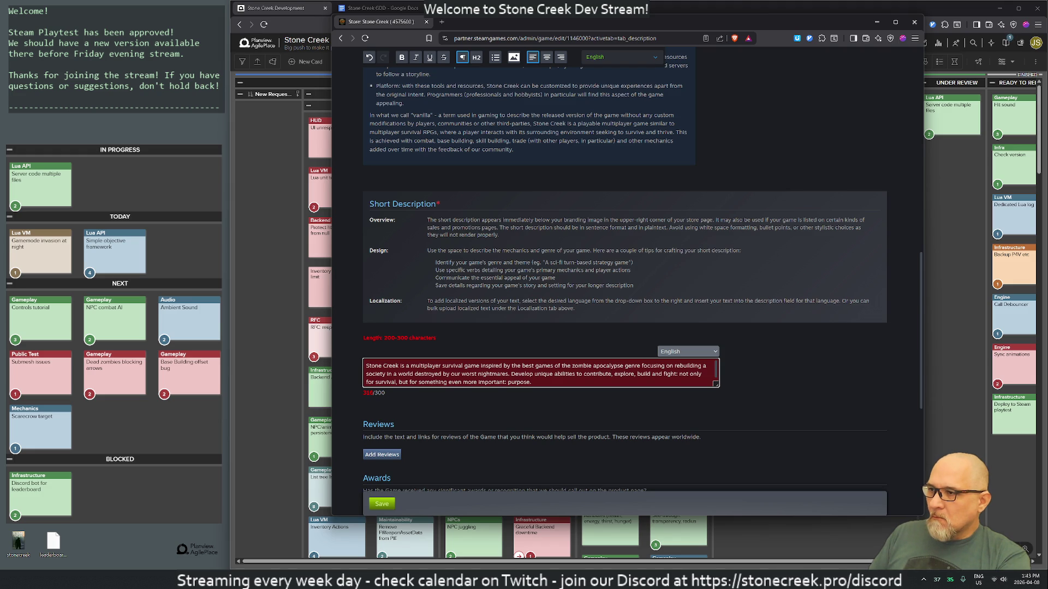
left_click_drag(419, 380, 507, 380)
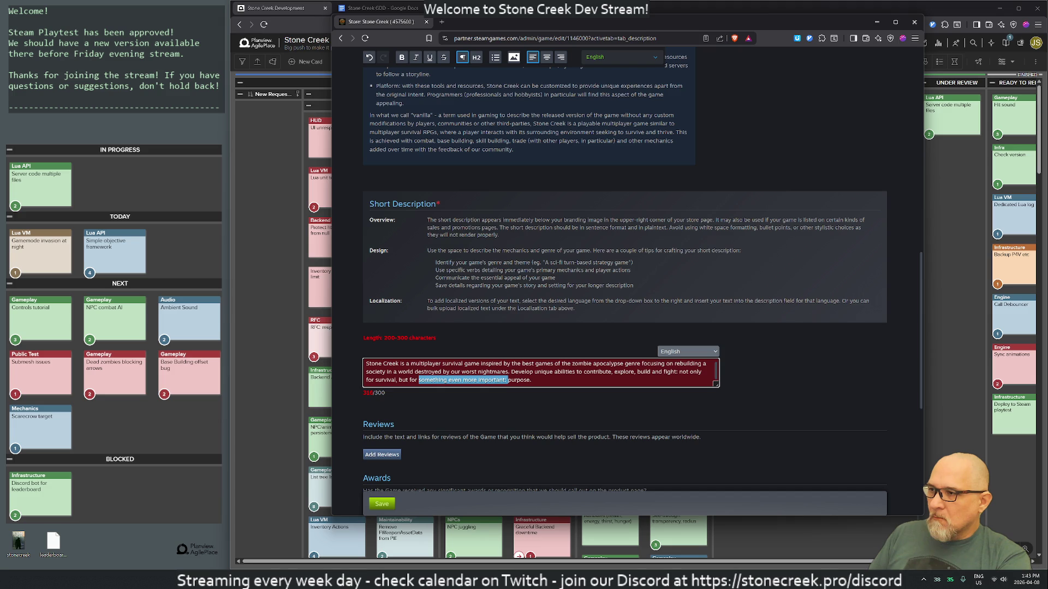
left_click(532, 380)
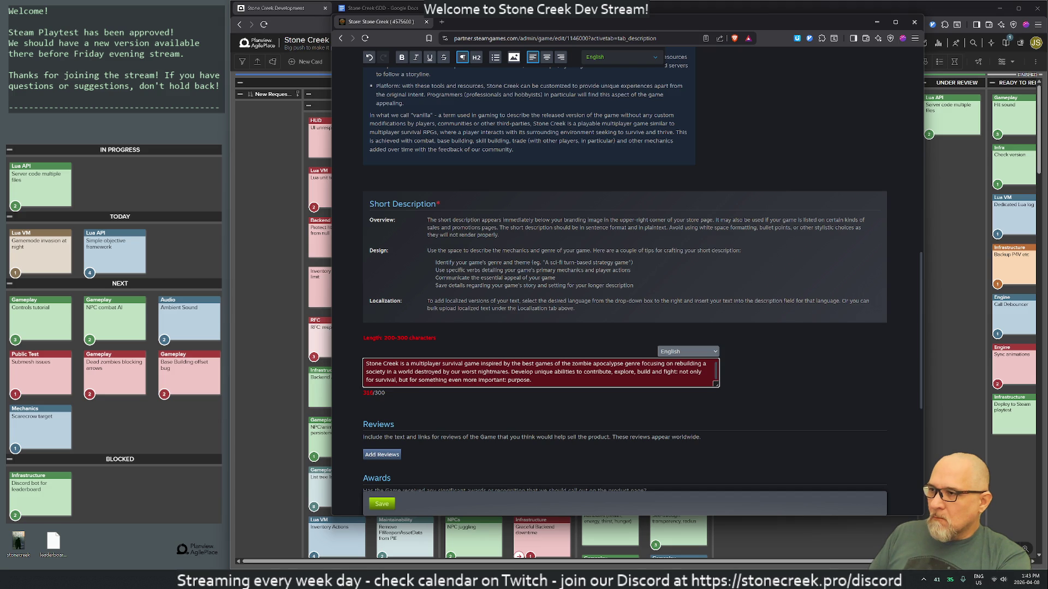
key("ctrl+shift+Left")
key("BackSpace")
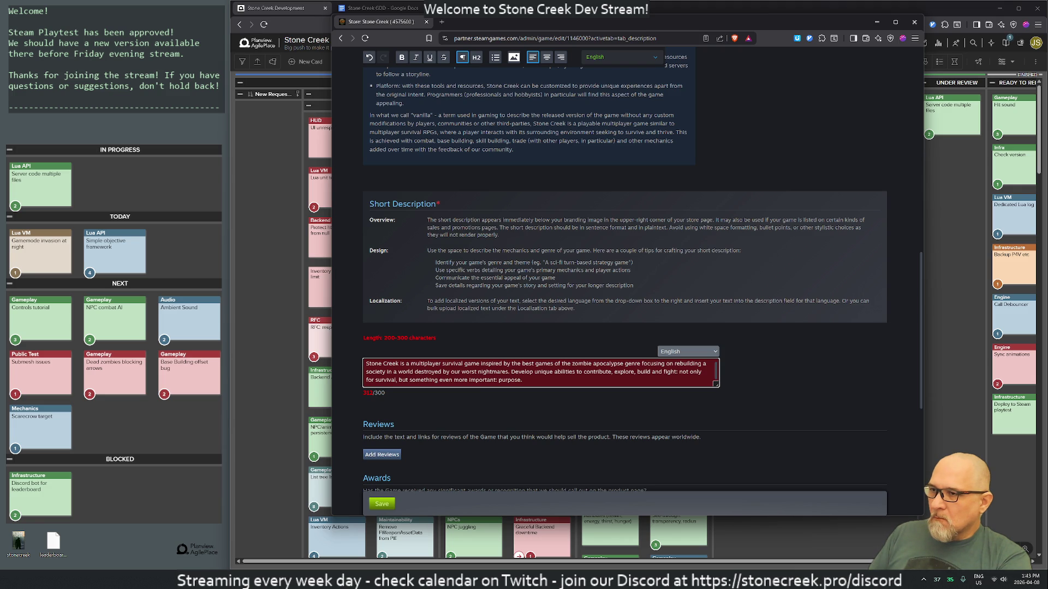
left_click_drag(409, 380, 498, 380)
key("BackSpace")
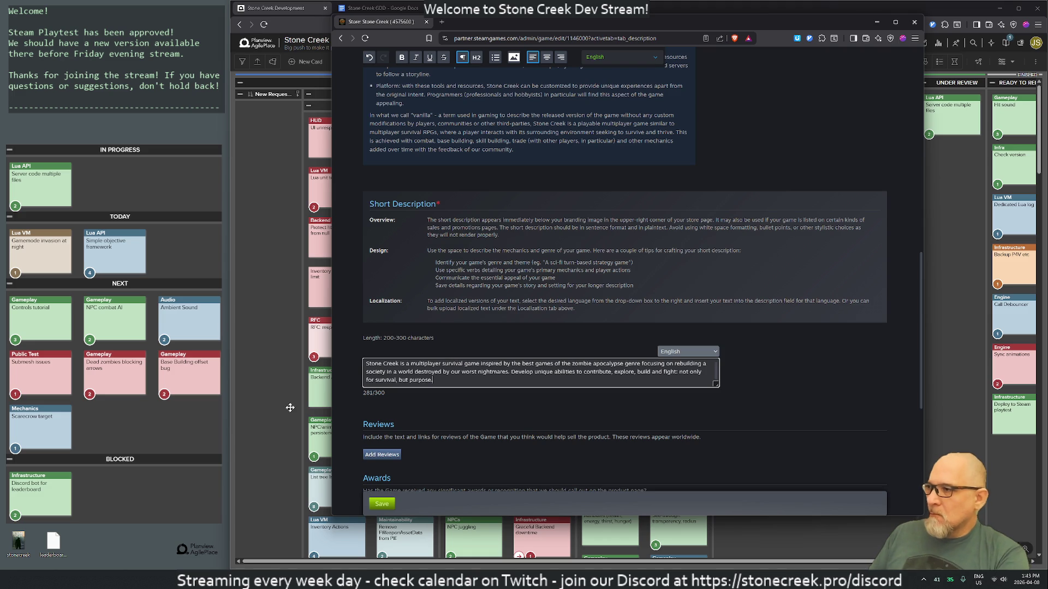
Try and discard endings like 'not only for survival, but for a purpose' and 'in the search'
key("BackSpace")
type("and")
key("BackSpace")
key("BackSpace")
key("BackSpace")
key("BackSpace")
key("BackSpace")
key("BackSpace")
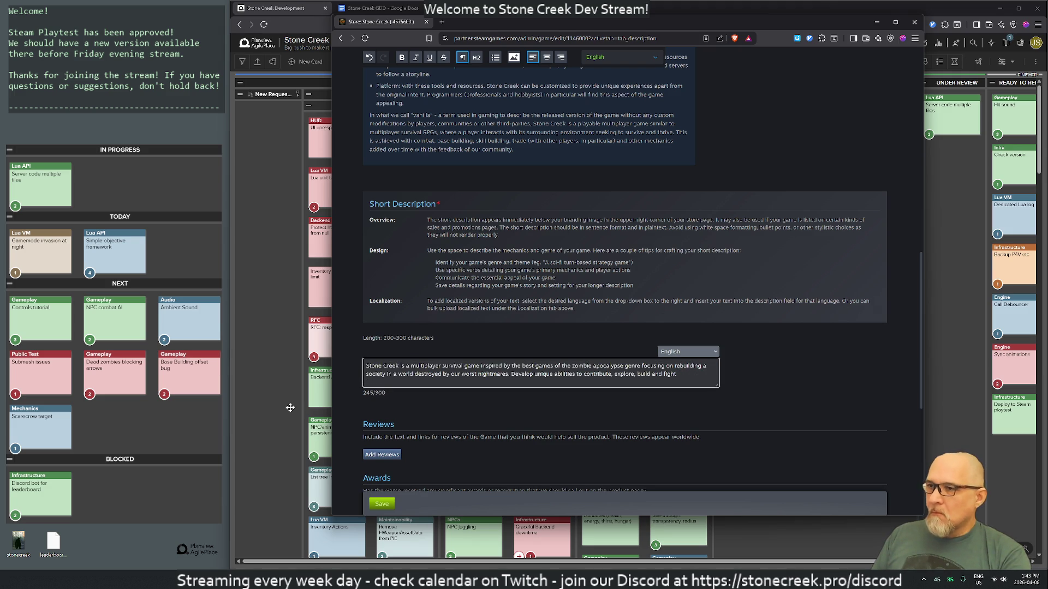
type("not")
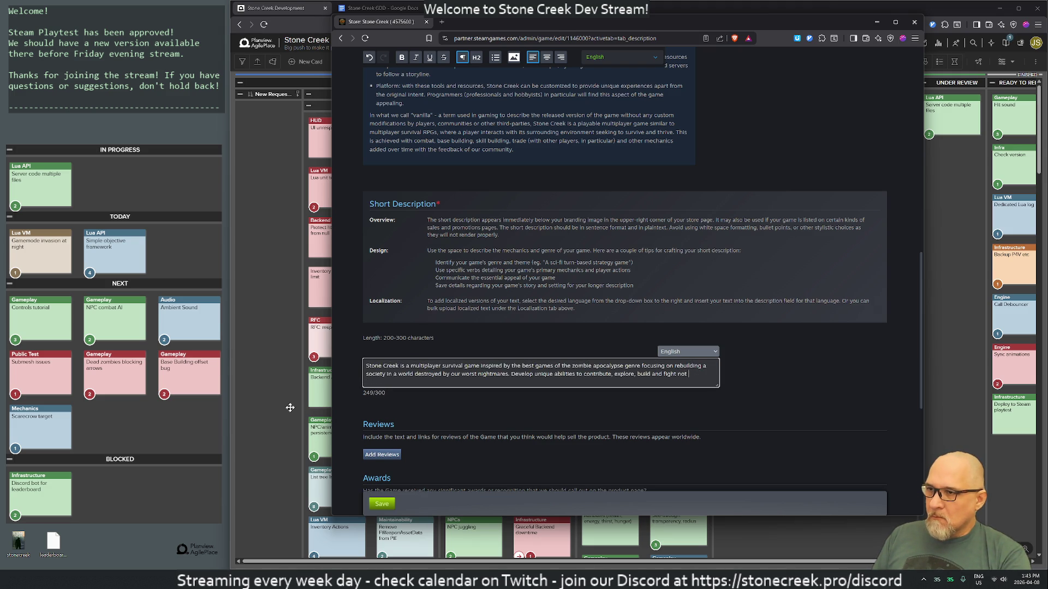
type(" only for sur")
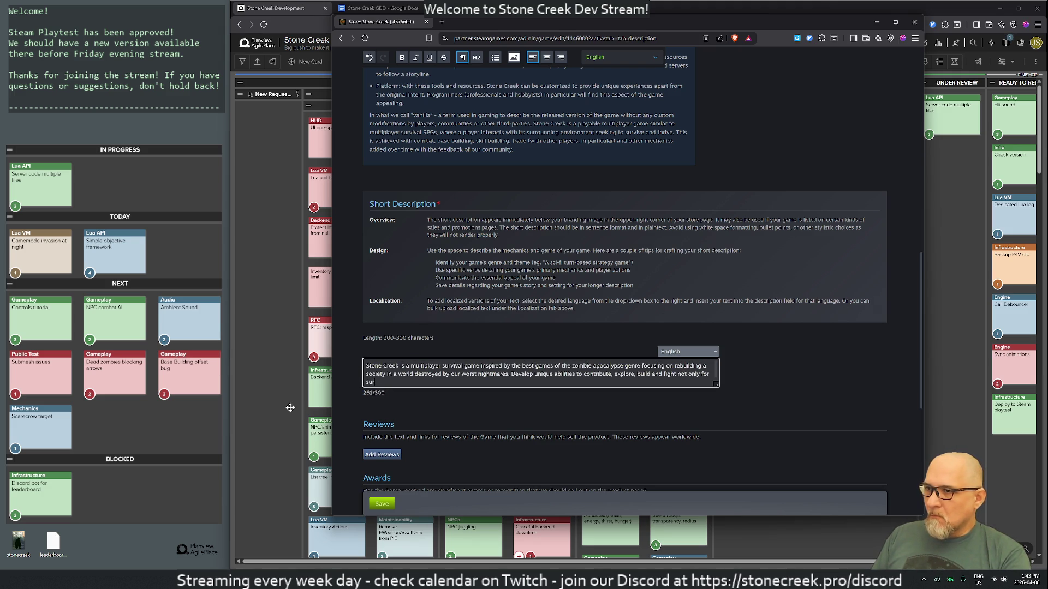
type("vival, b")
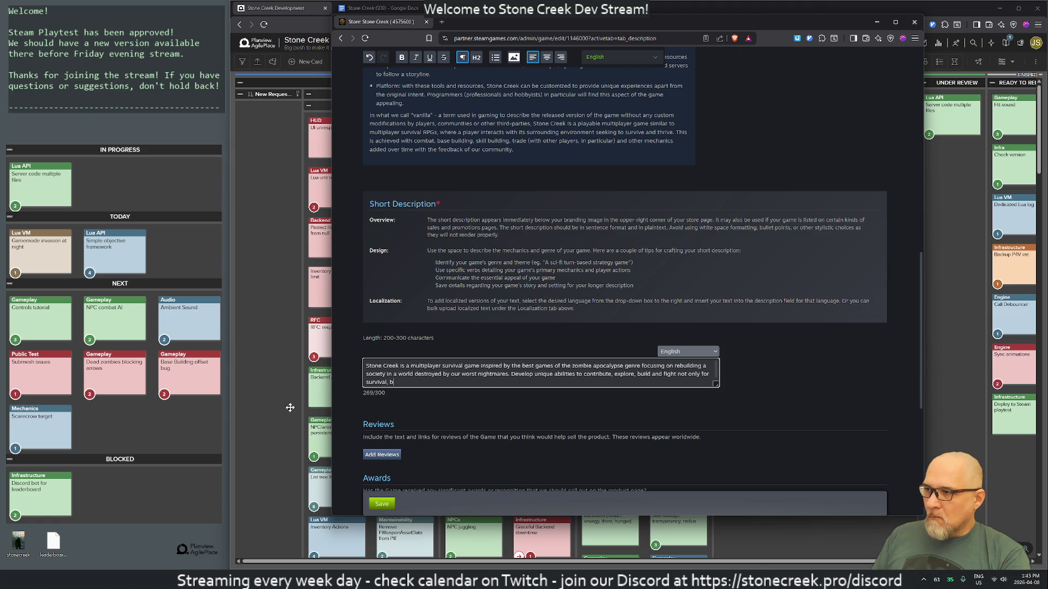
type("ut for")
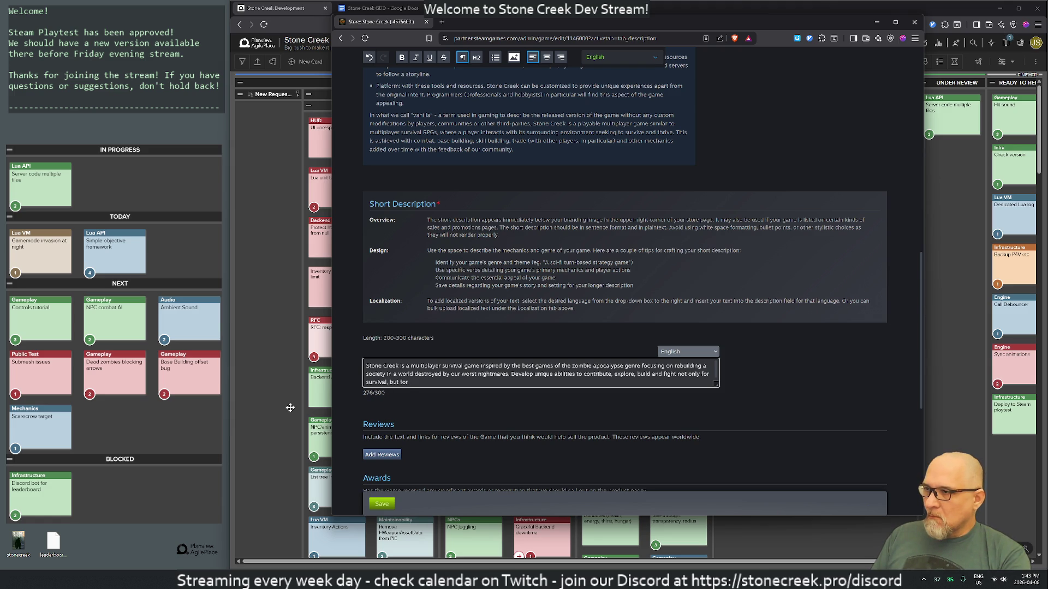
type(" a purpose.")
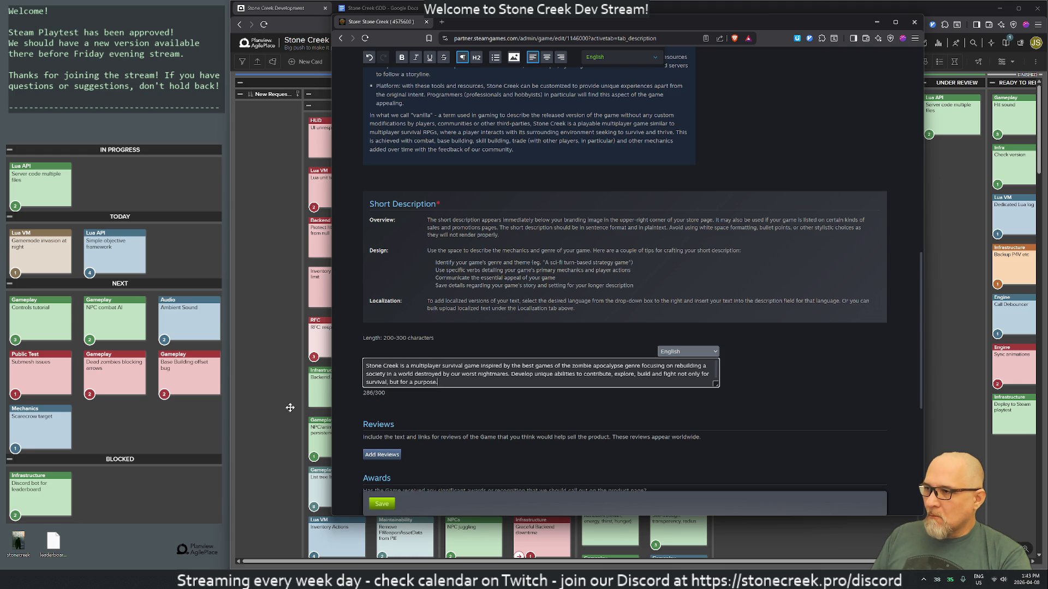
key("BackSpace")
key("BackSpace")
key("BackSpace")
key("BackSpace")
type("in the")
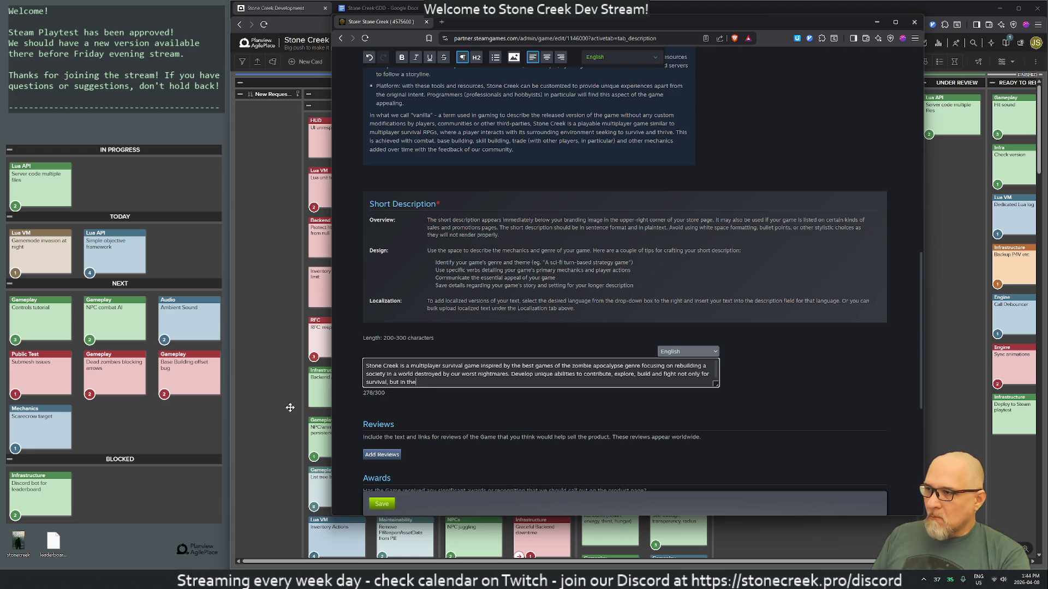
type(" search of")
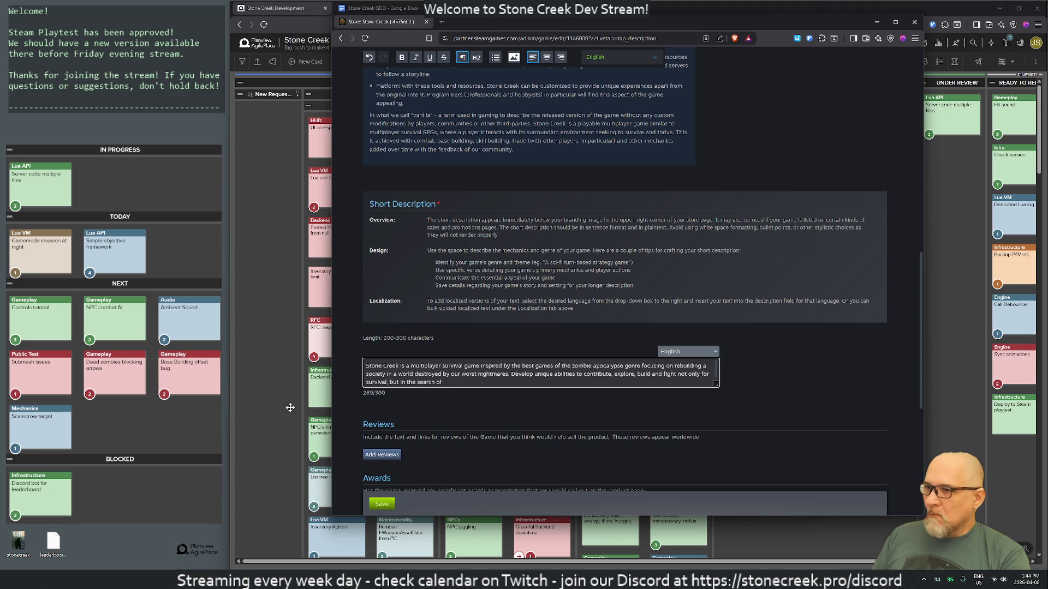
key("BackSpace")
key("BackSpace")
key("BackSpace")
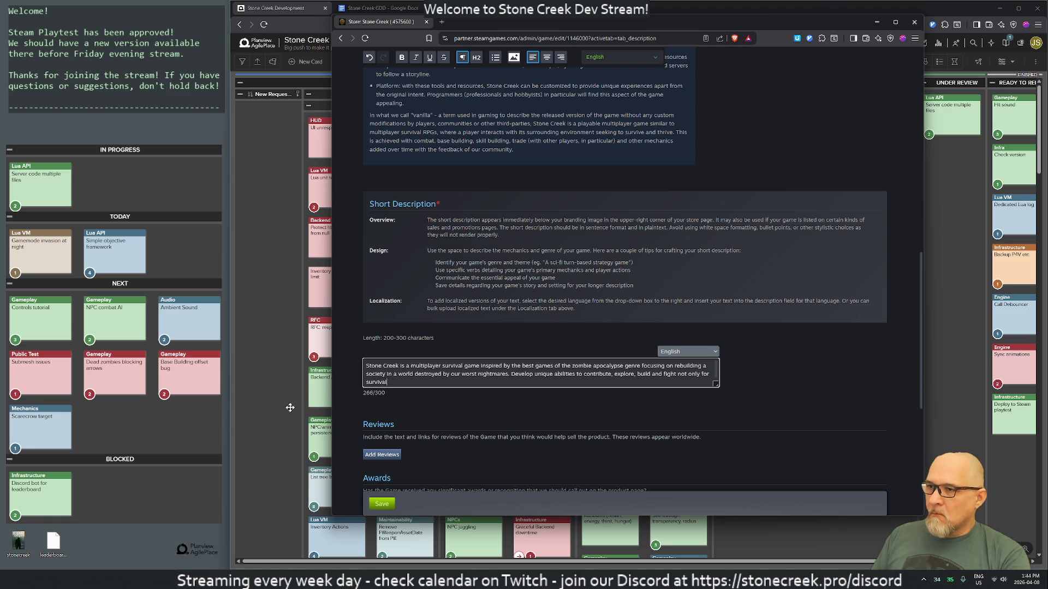
key("BackSpace")
key("BackSpace")
key("BackSpace")
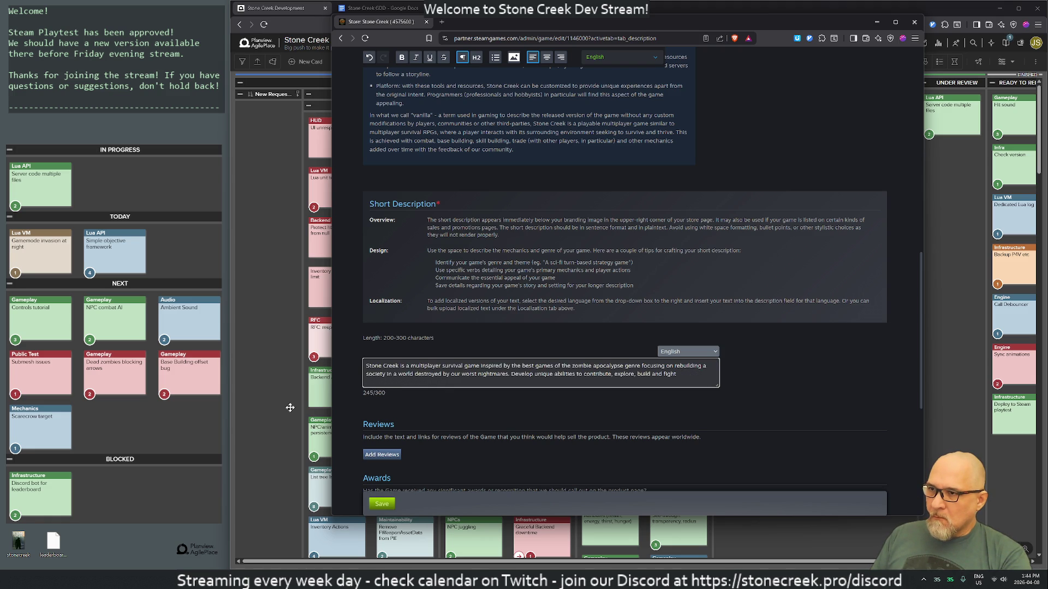
Draft and drop a 'to find a place' ending, leaving 'explore, build and fight!'
type("to ")
type("find ")
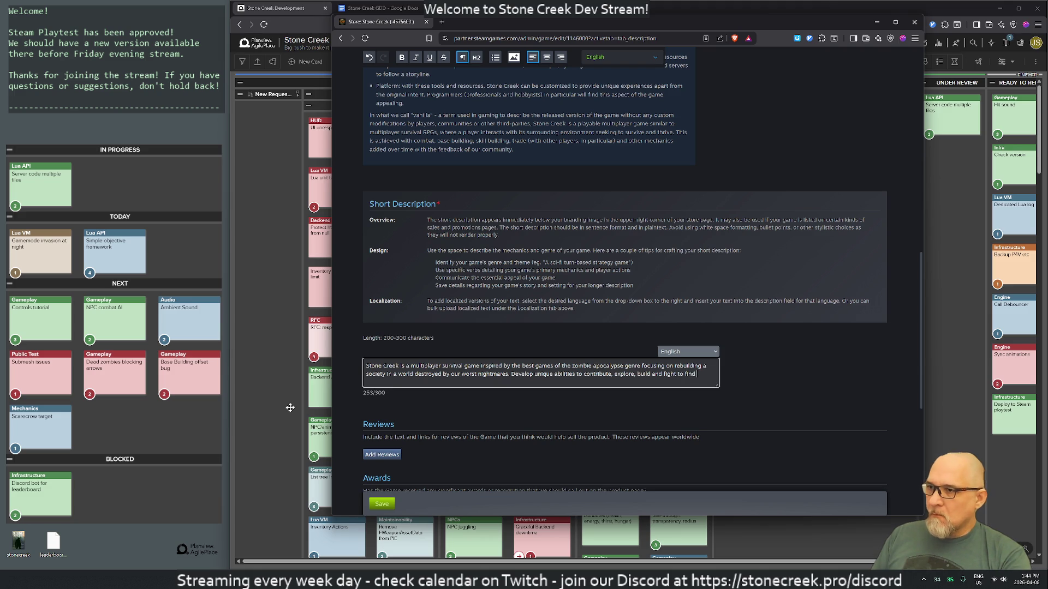
type("a place")
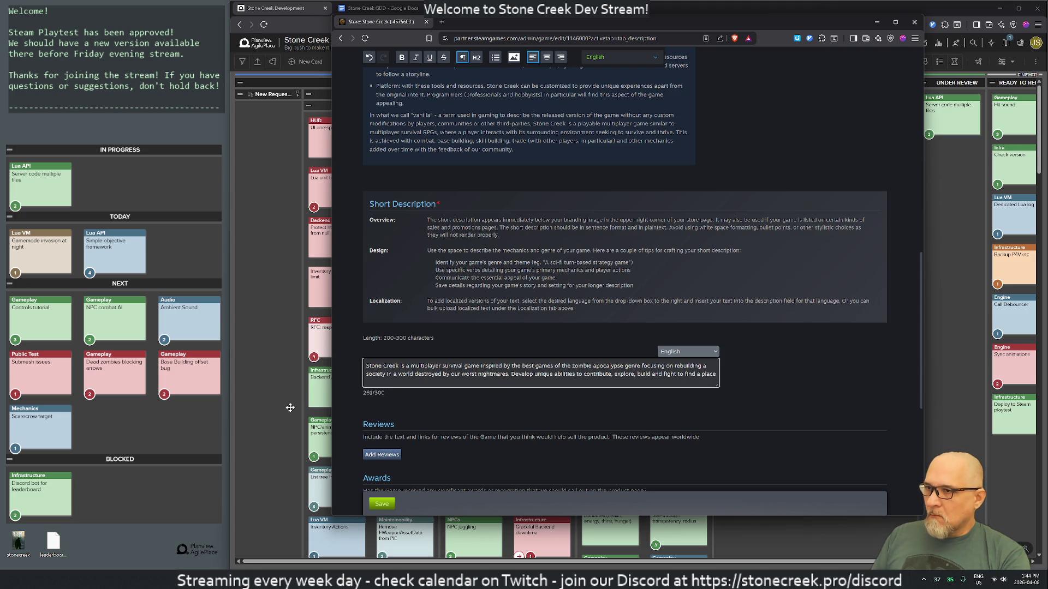
key("BackSpace")
key("BackSpace")
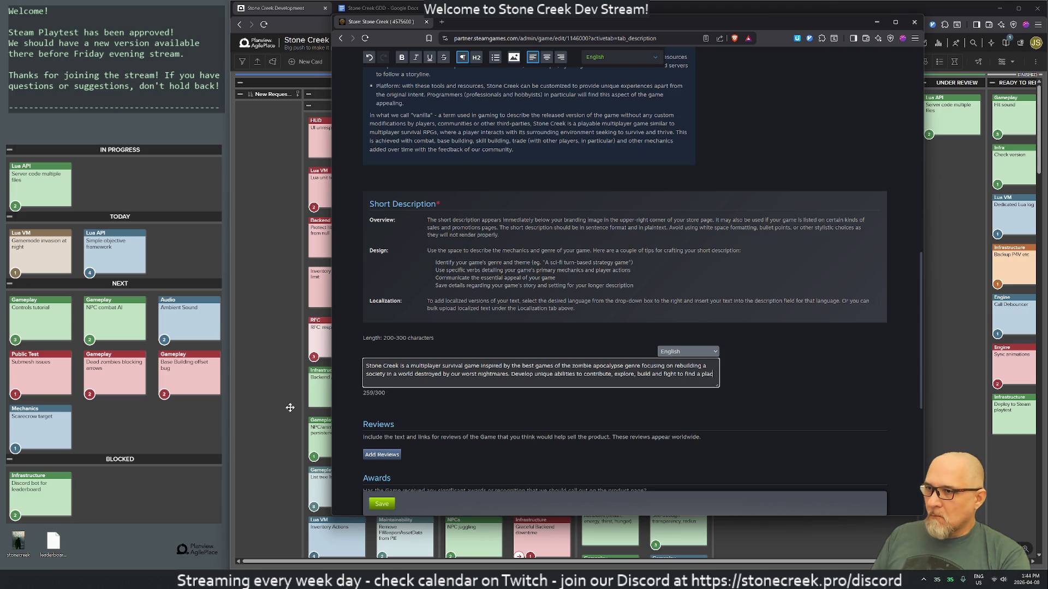
key("BackSpace")
key("BackSpace")
key("BackSpace")
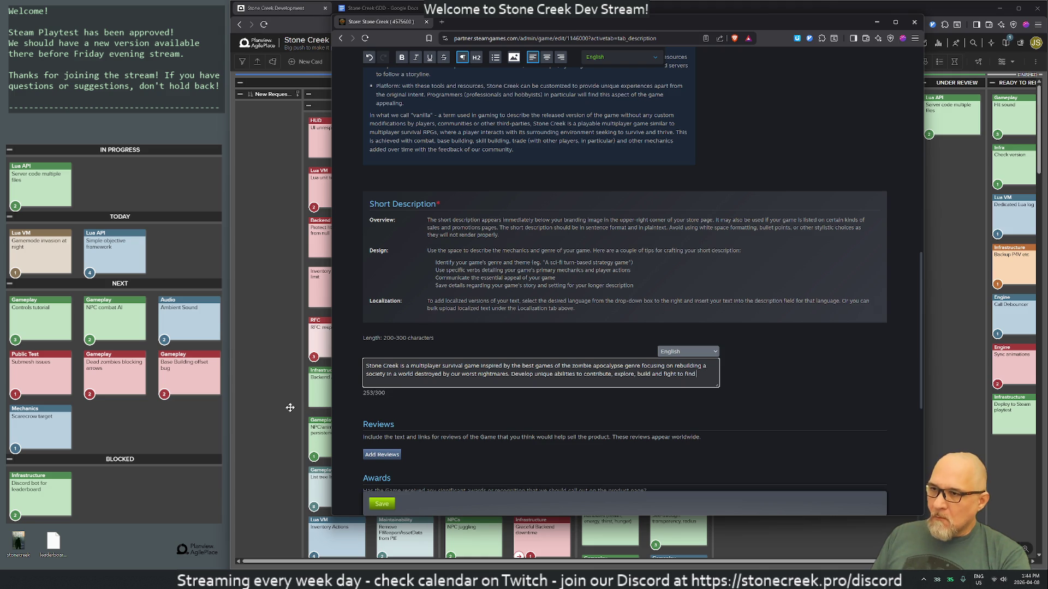
type("light")
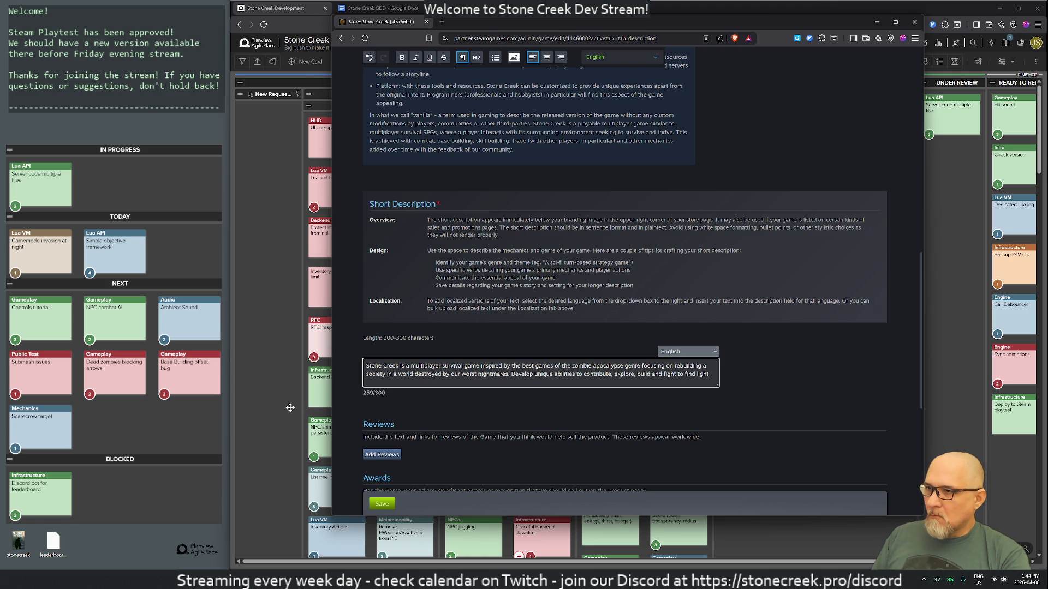
key("BackSpace")
key("BackSpace")
key("BackSpace")
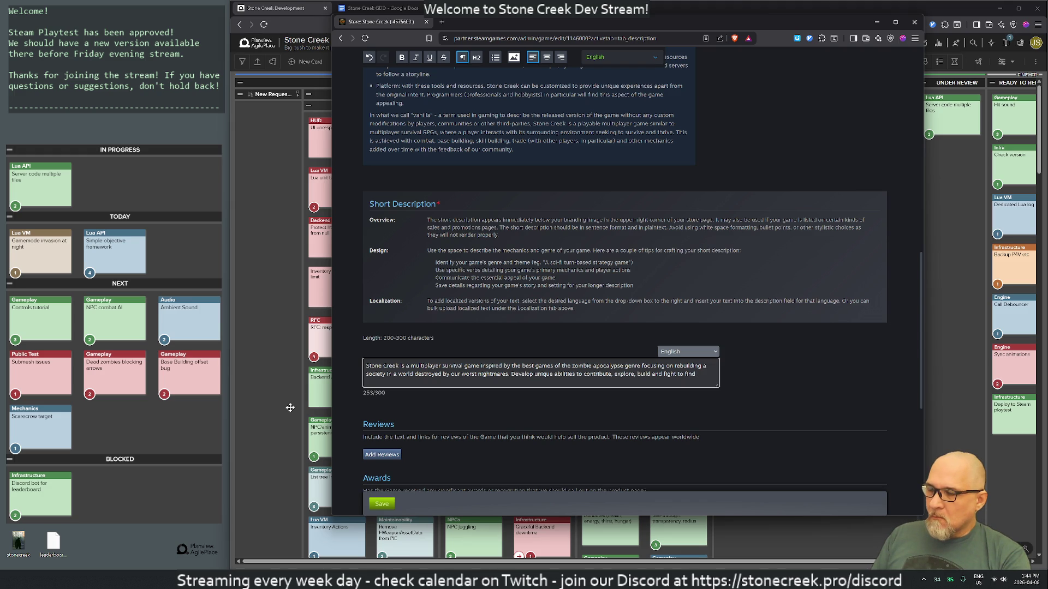
type("a place")
key("BackSpace")
key("BackSpace")
key("BackSpace")
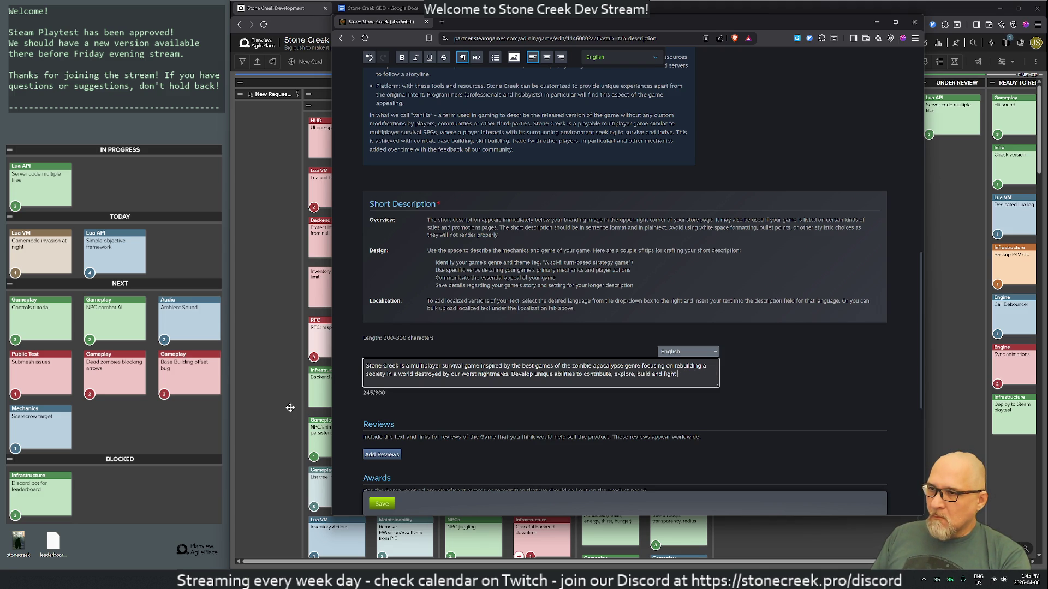
Save the short description at 245/300 characters
scroll(585, 415, "down", 2)
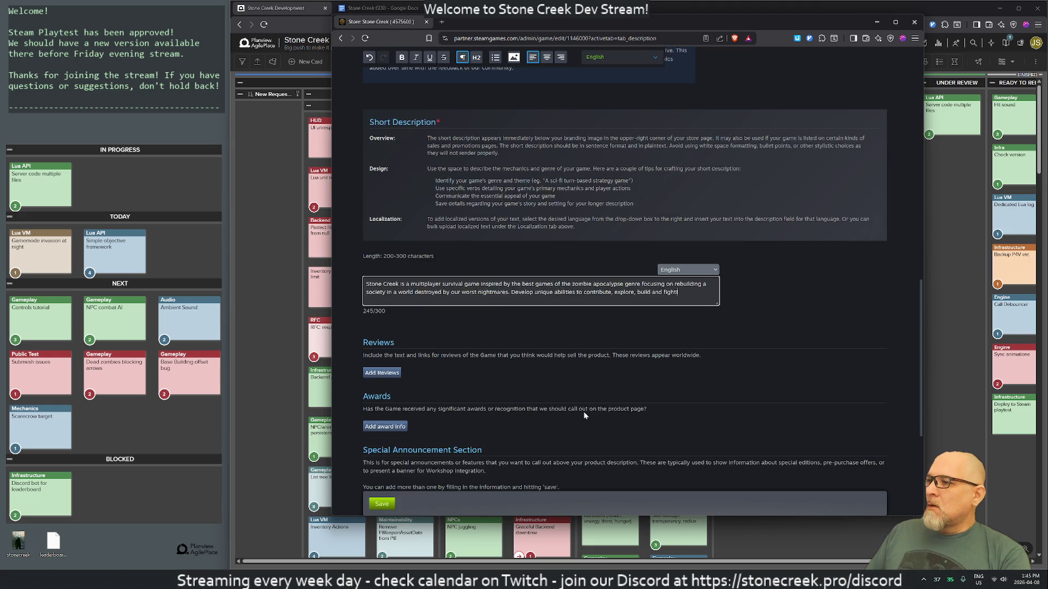
scroll(584, 414, "down", 3)
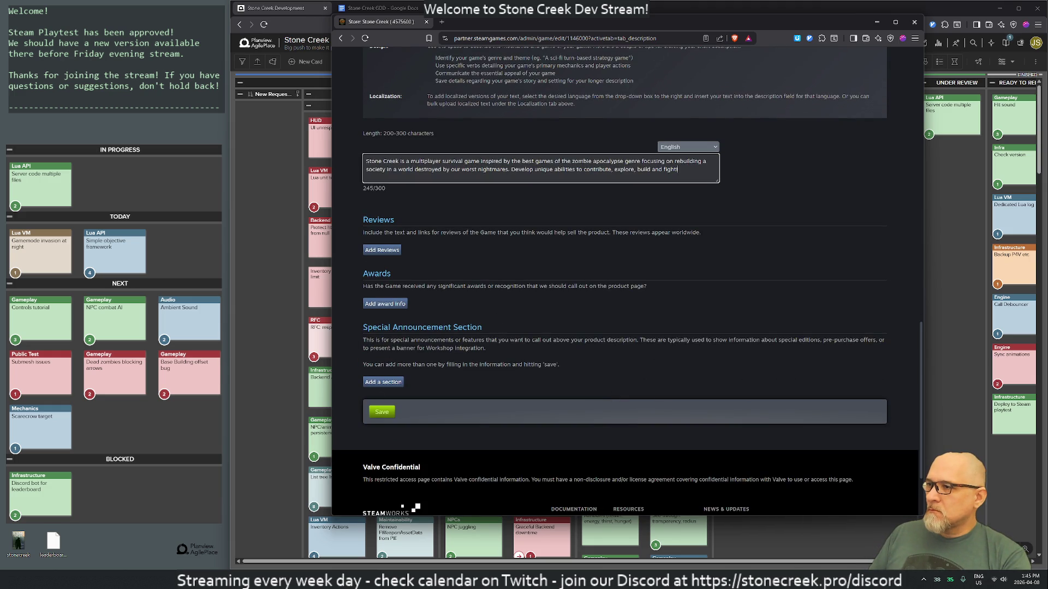
left_click(378, 416)
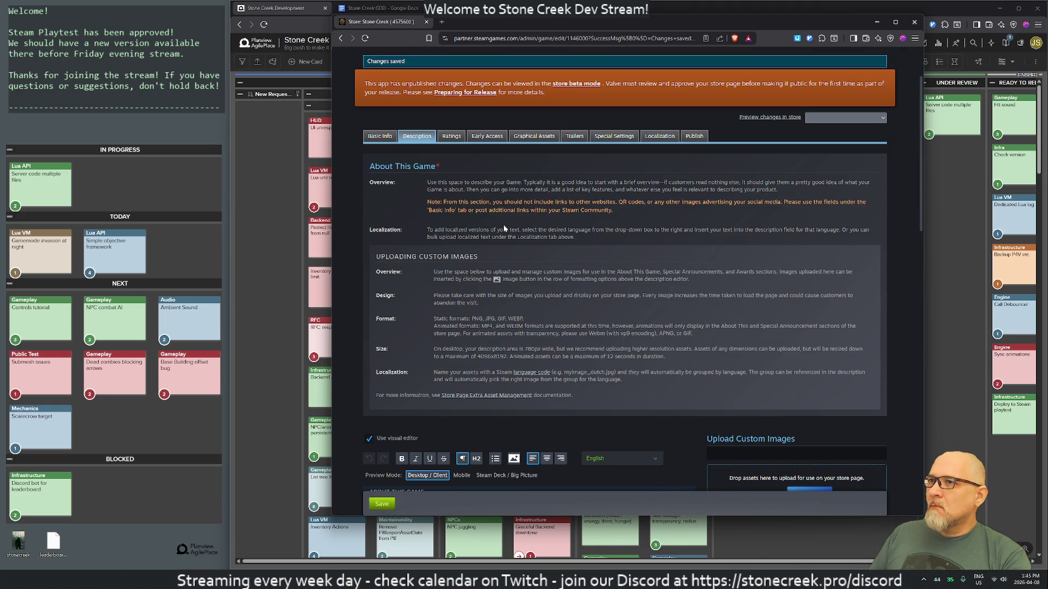
Open the file picker from the Upload Custom Images panel
scroll(711, 282, "down", 2)
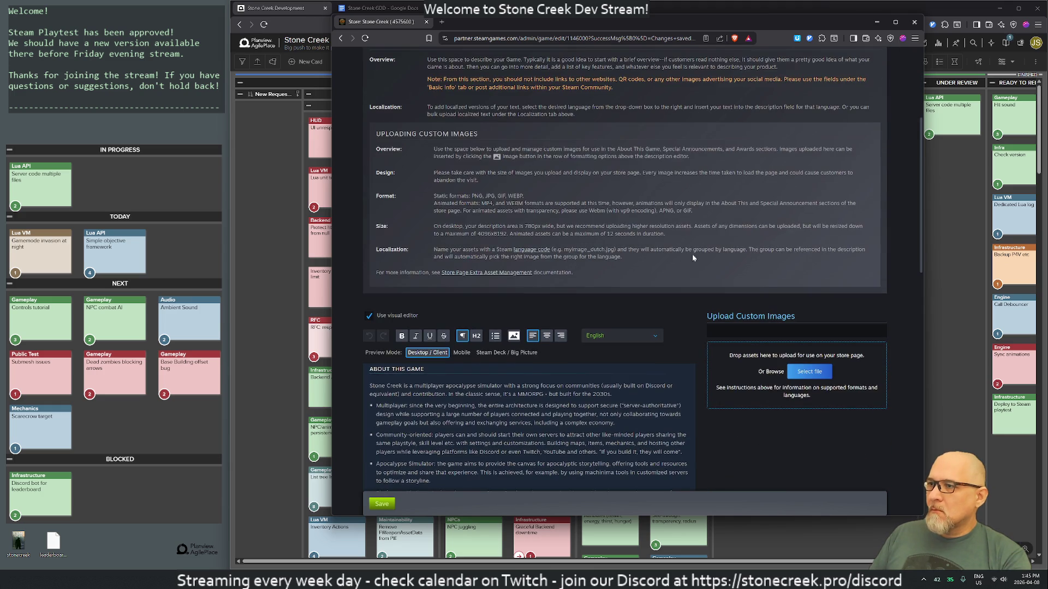
scroll(495, 358, "down", 10)
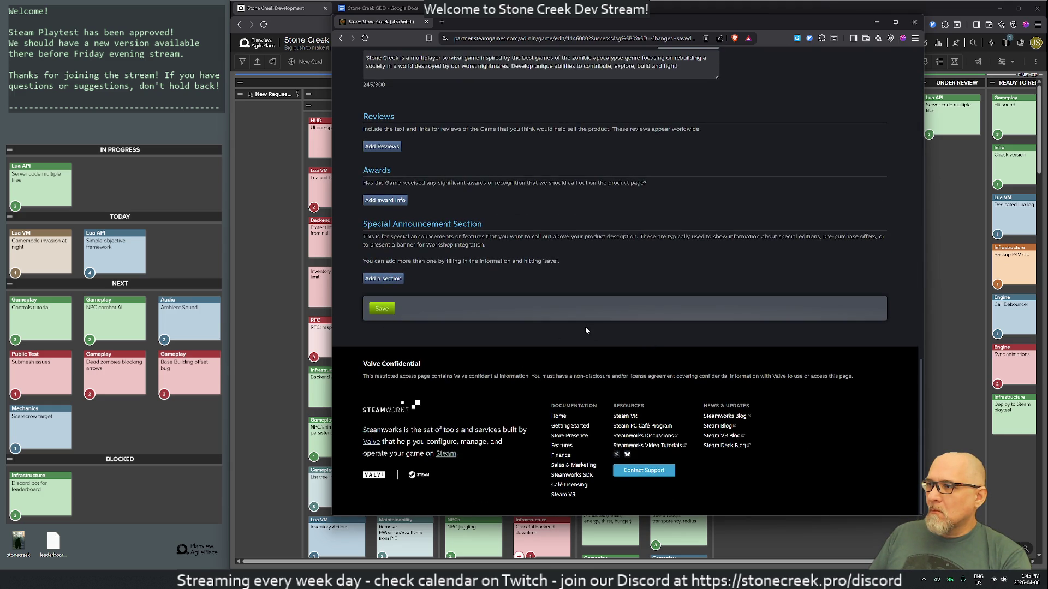
scroll(585, 329, "up", 10)
scroll(488, 261, "up", 3)
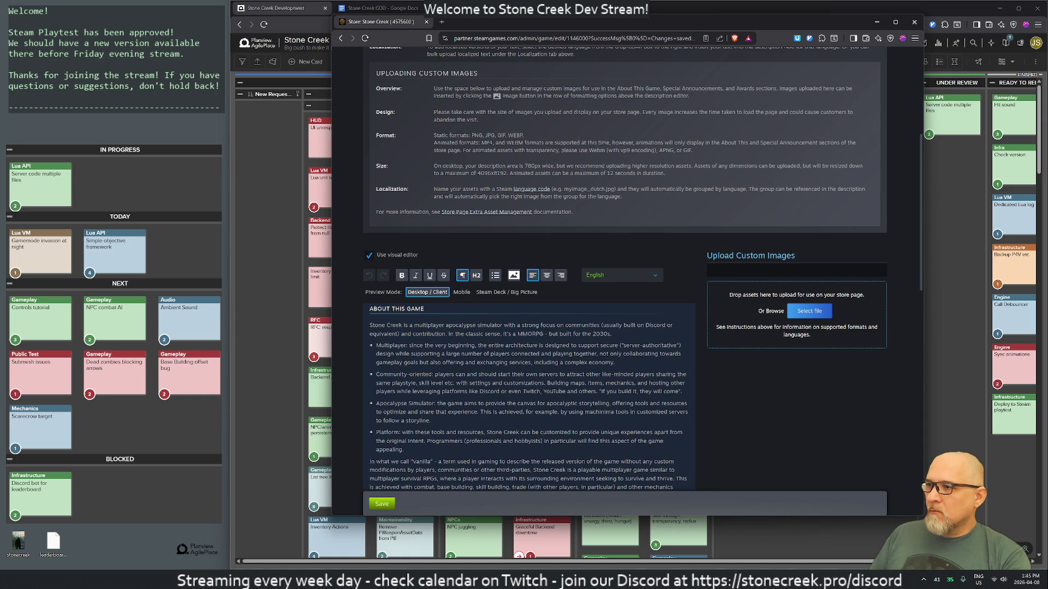
scroll(475, 277, "down", 2)
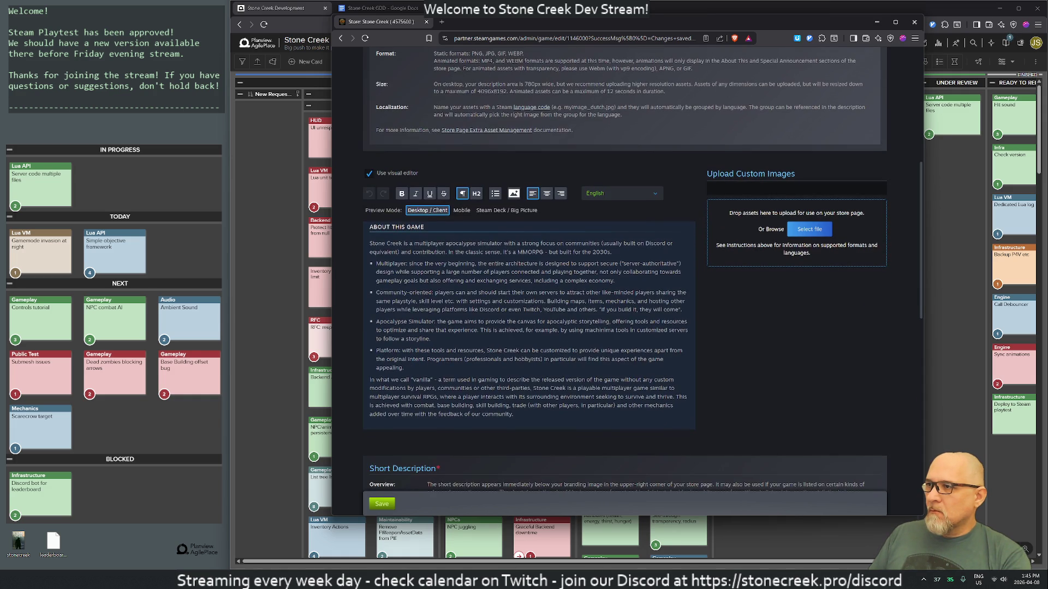
scroll(644, 272, "up", 2)
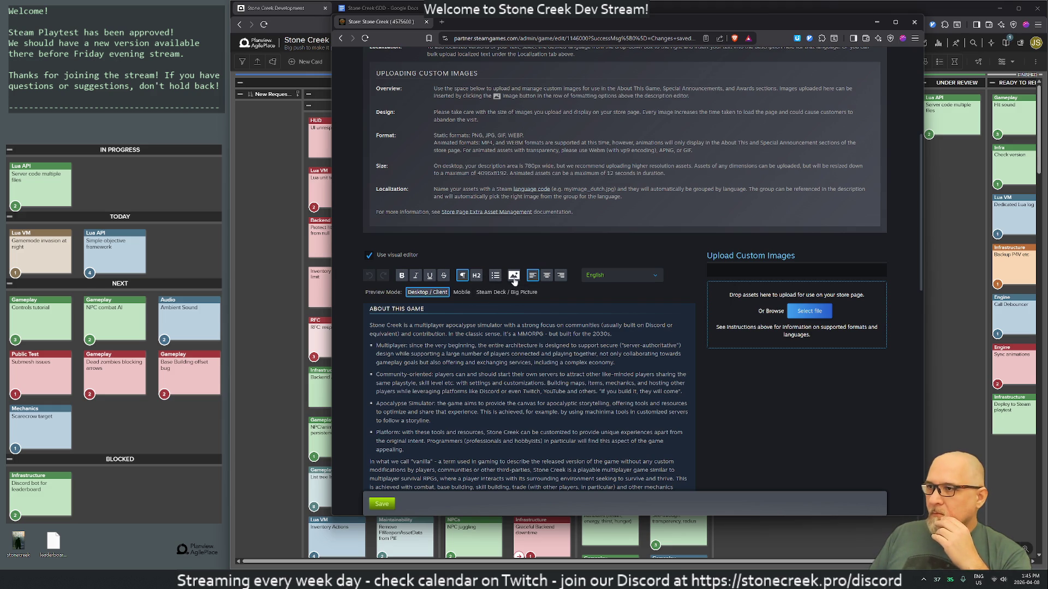
scroll(593, 349, "up", 3)
scroll(593, 350, "down", 3)
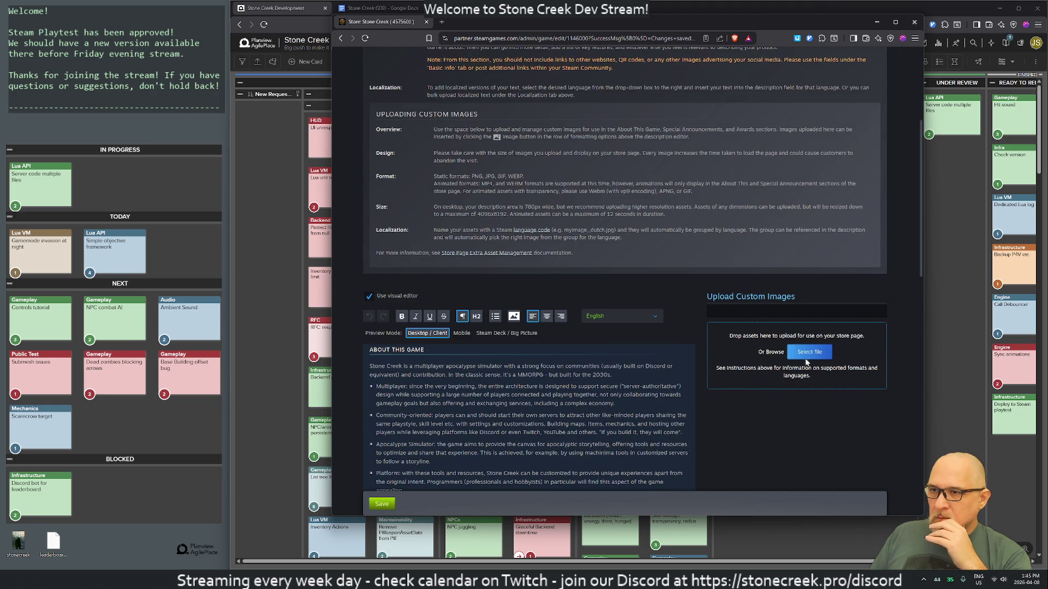
left_click(812, 353)
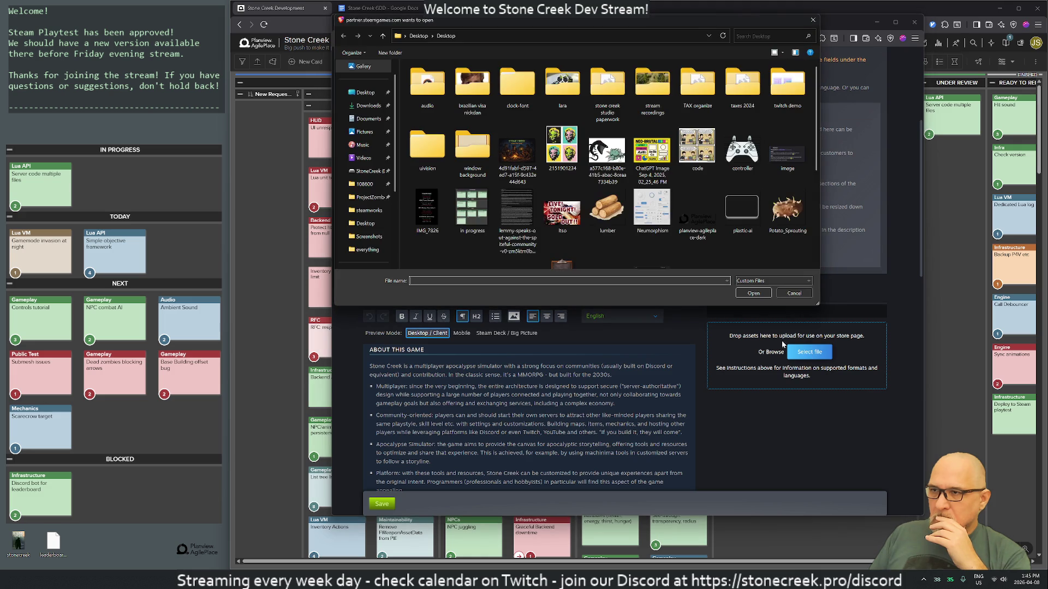
Select the stonecreek cover image from the Desktop folder
left_click(363, 93)
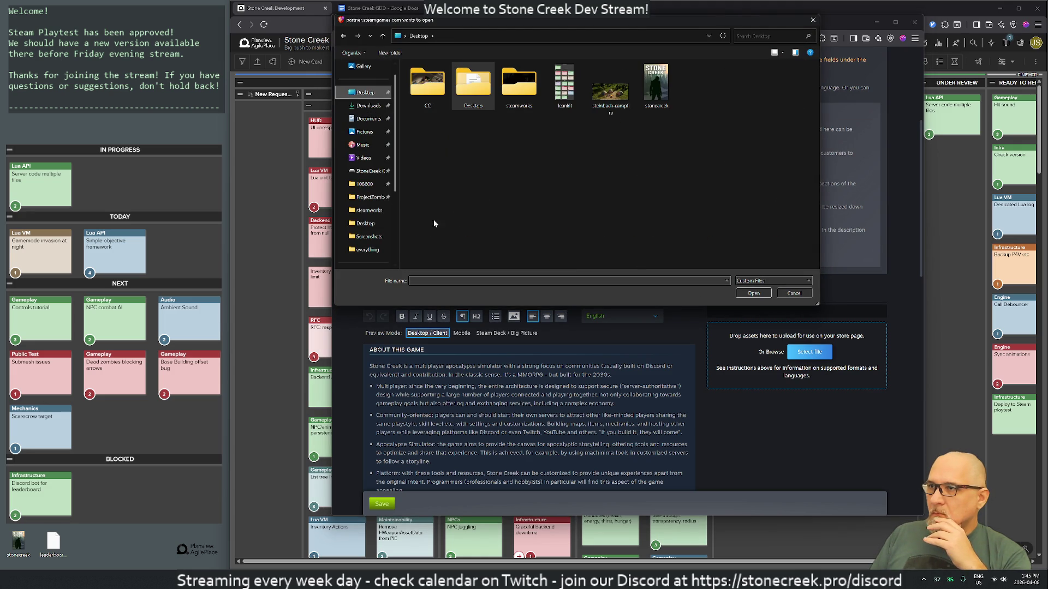
left_click(660, 87)
left_click(753, 293)
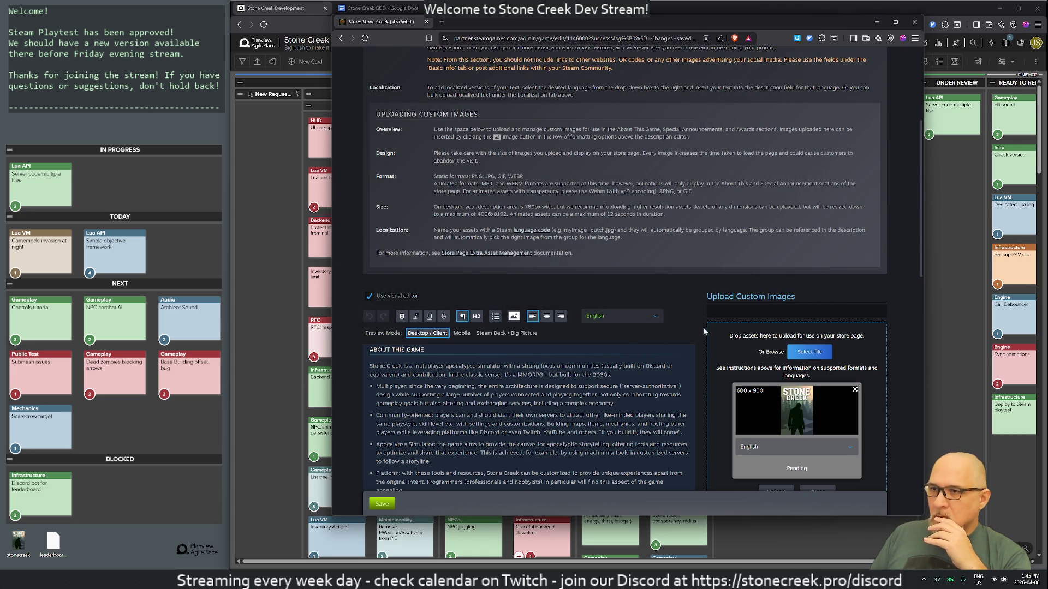
Check the Early Access tab, then upload the cover image under Description's custom images
scroll(624, 347, "up", 4)
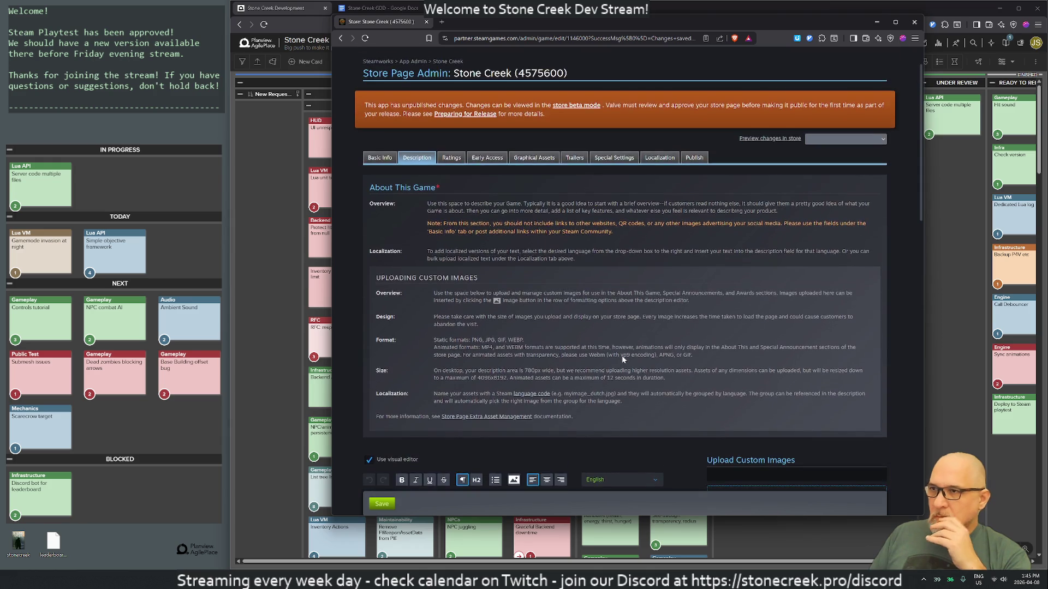
left_click(483, 198)
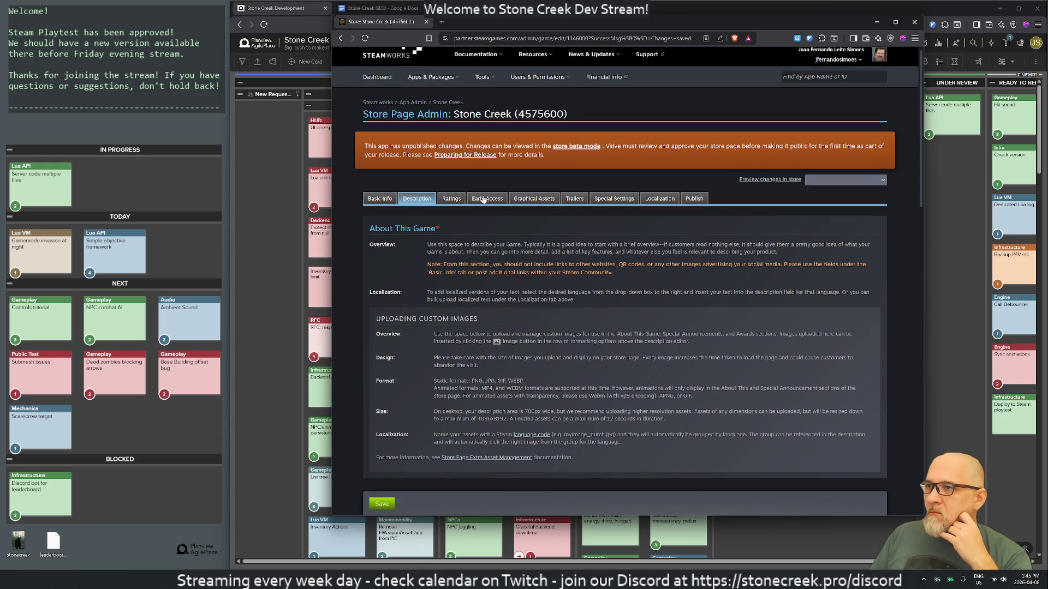
scroll(529, 385, "down", 4)
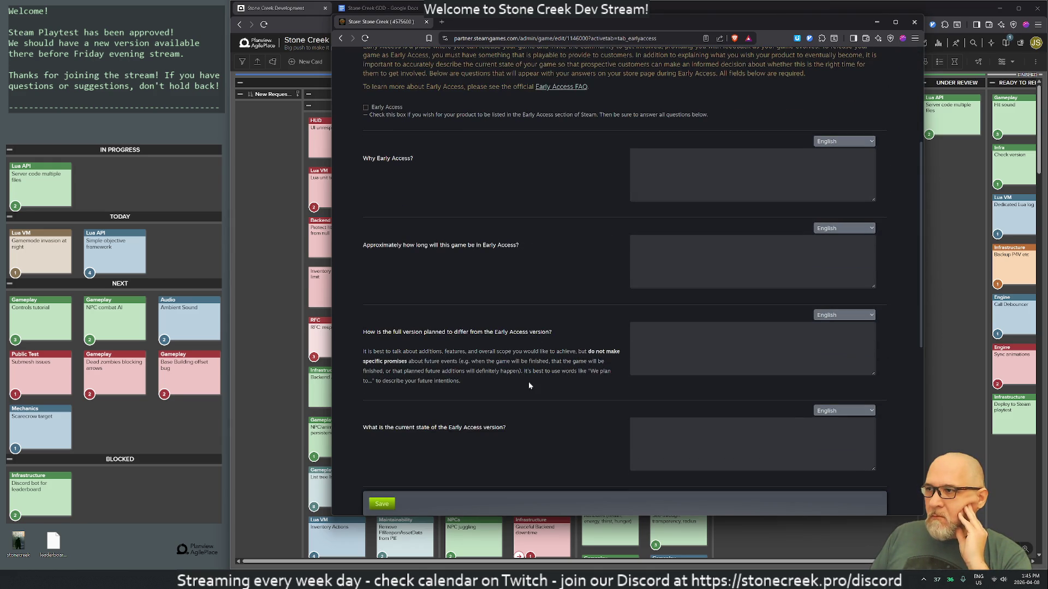
scroll(529, 385, "down", 7)
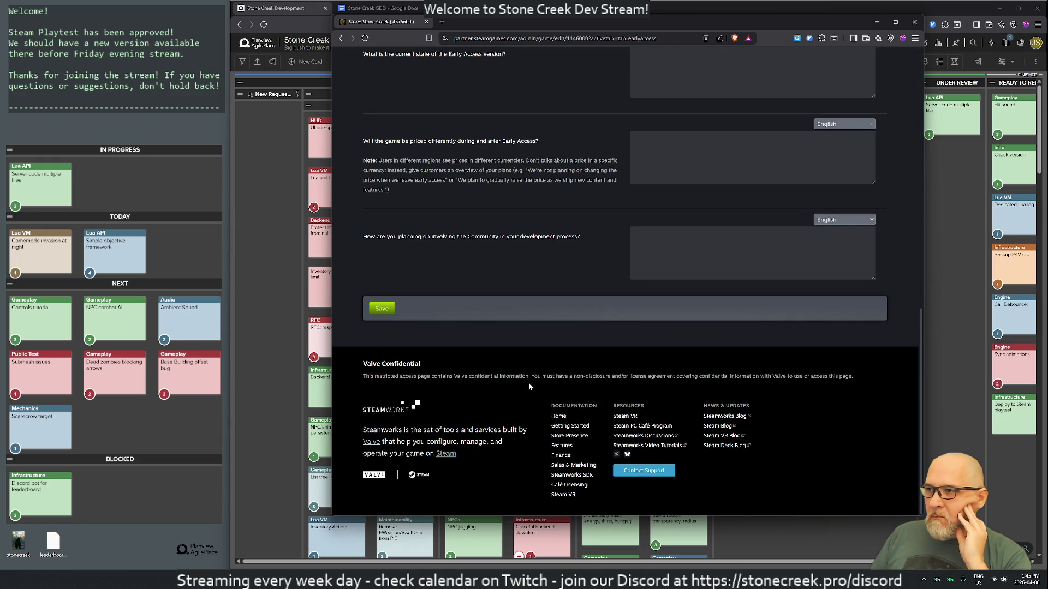
scroll(512, 365, "up", 10)
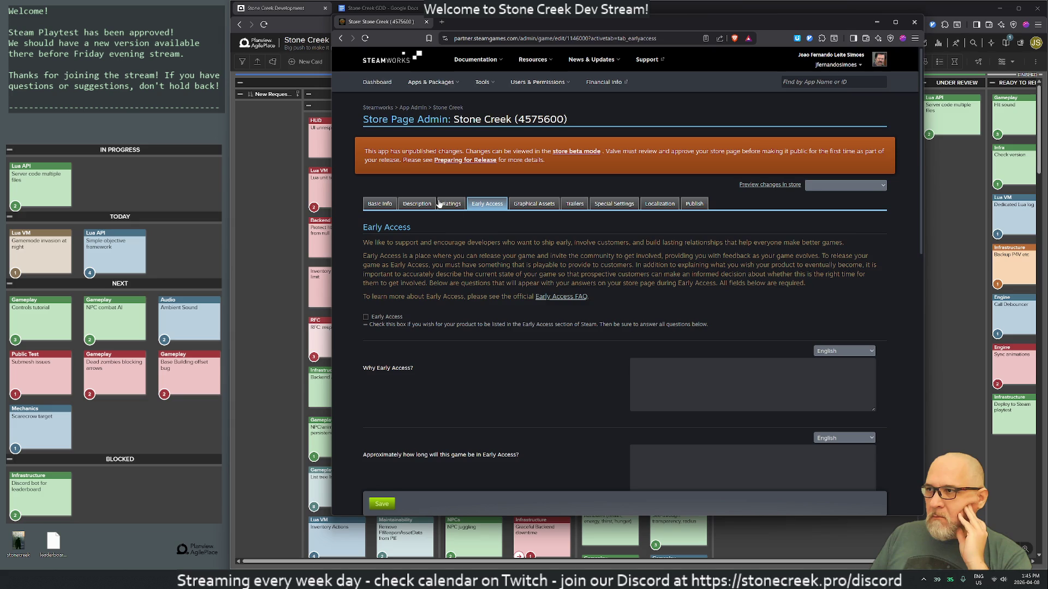
left_click(418, 204)
scroll(706, 314, "down", 10)
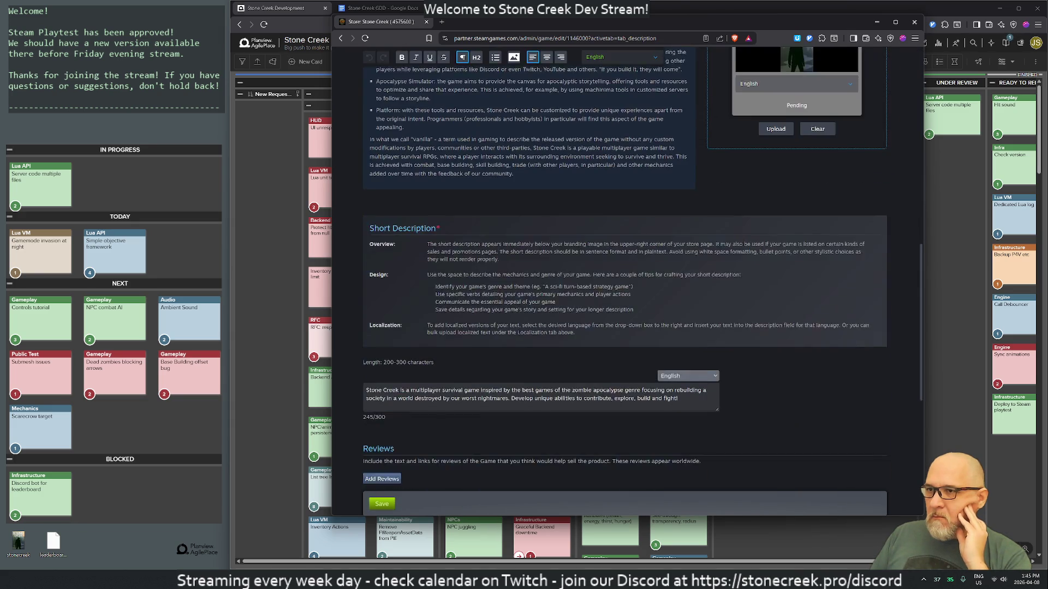
left_click(767, 252)
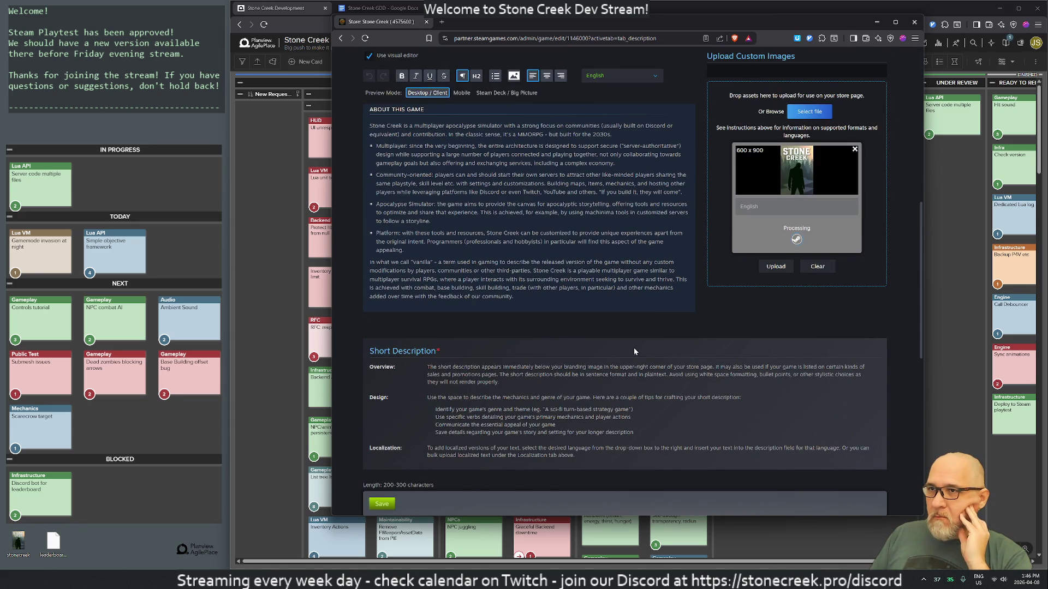
Switch back to the Claude playtest conversation
scroll(597, 401, "down", 10)
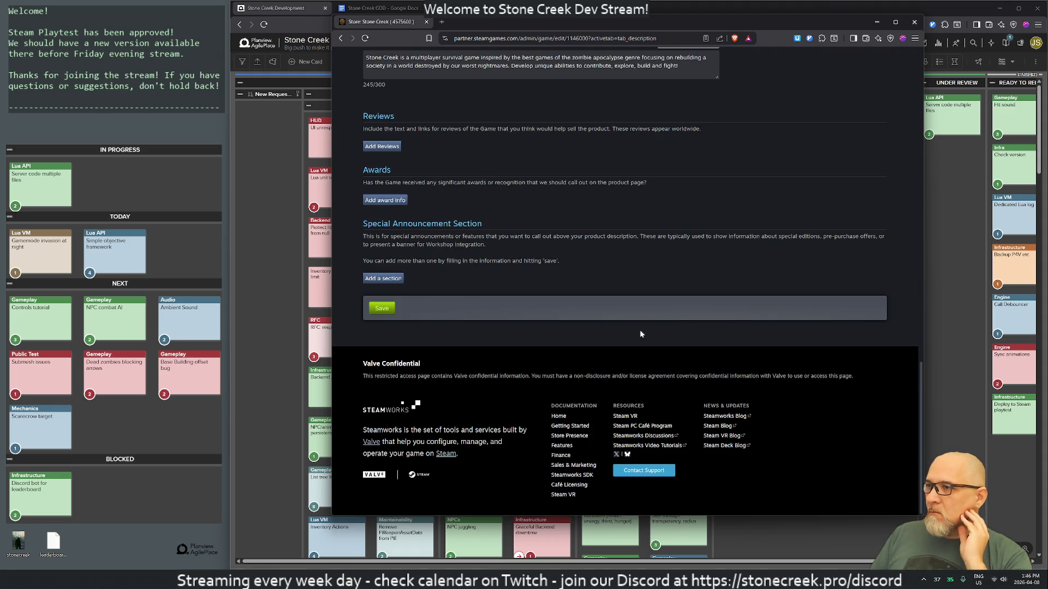
scroll(636, 328, "up", 15)
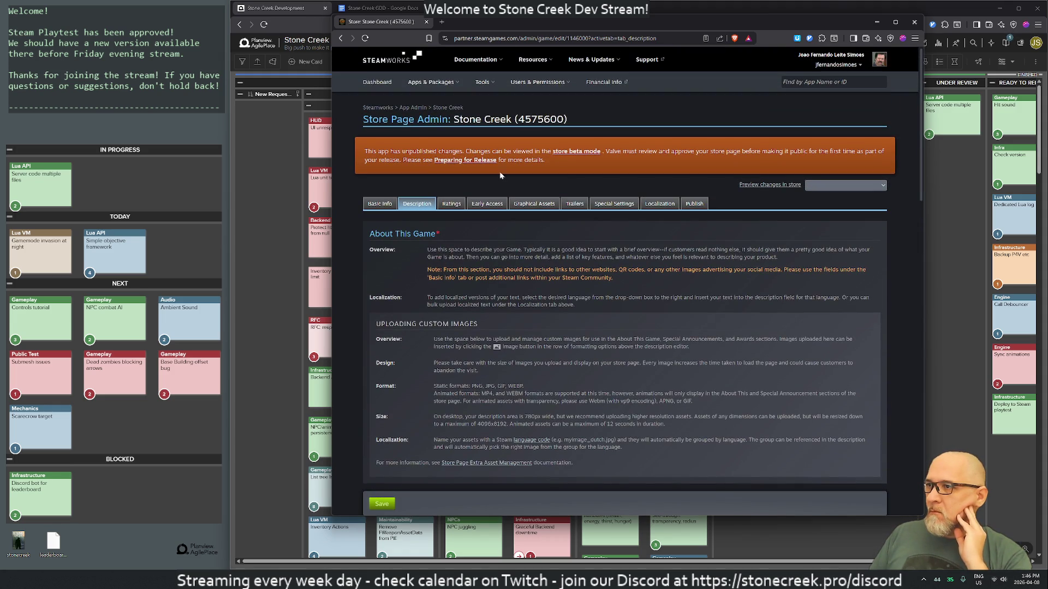
key("alt+Tab")
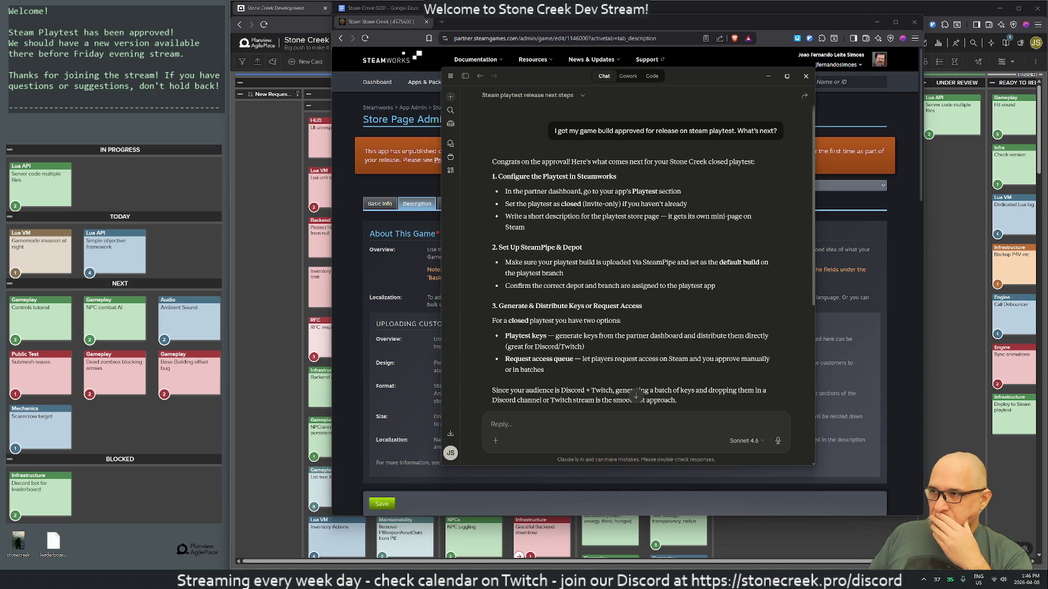
Highlight the reply's short description, SteamPipe build, depot branch and closed playtest steps
left_click_drag(523, 216, 710, 216)
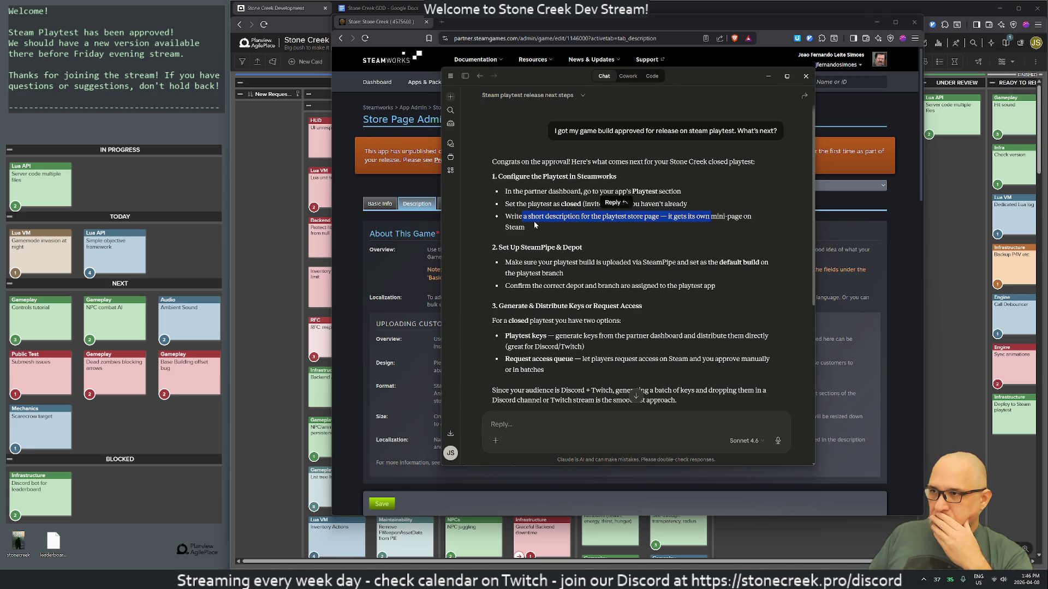
mouse_move(510, 247)
left_mouse_down()
mouse_move(583, 262)
mouse_move(757, 263)
left_mouse_up()
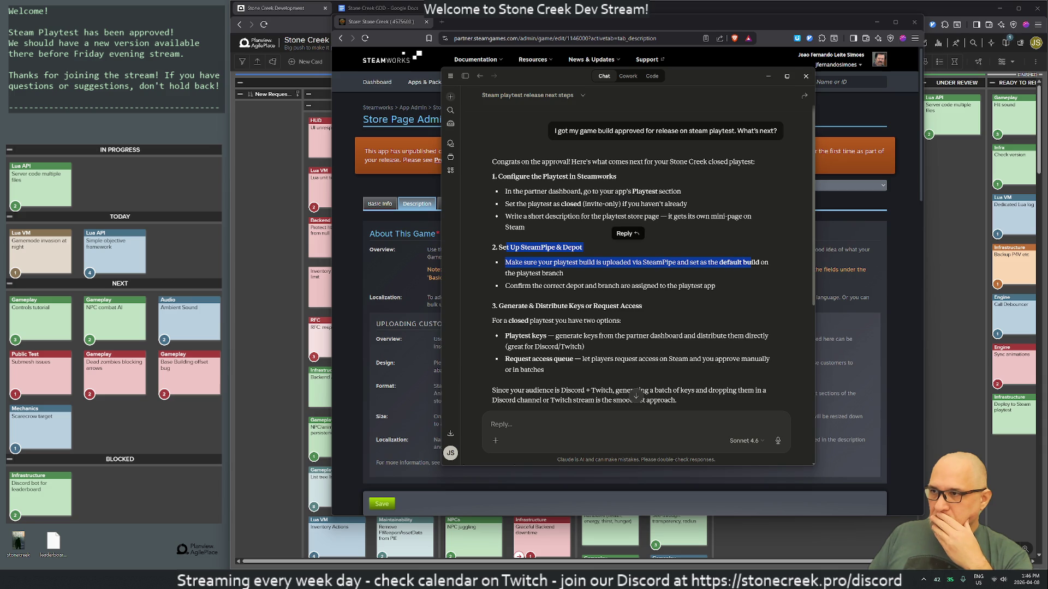
left_click_drag(519, 286, 698, 286)
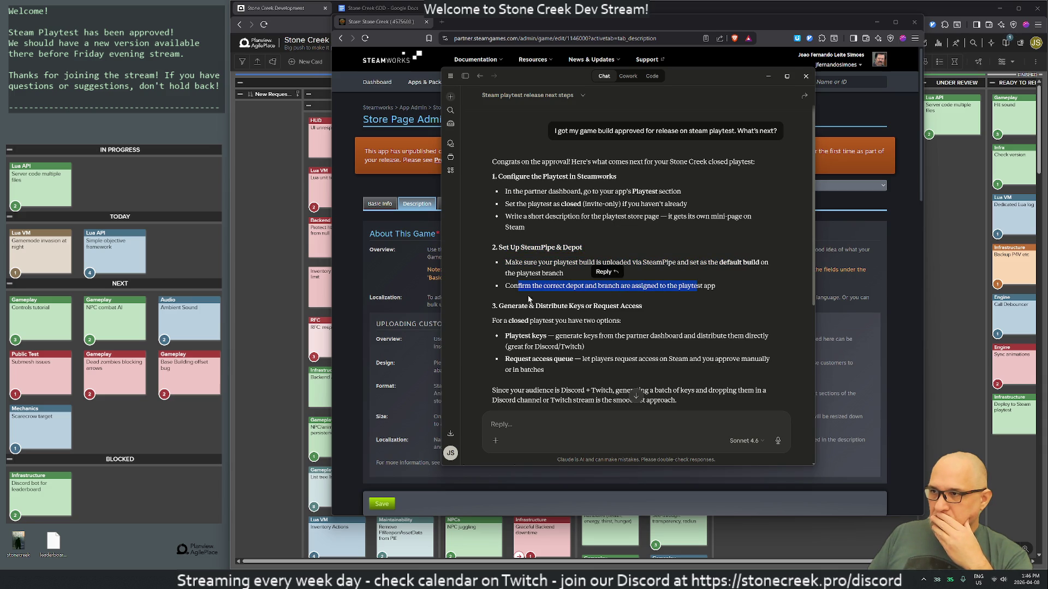
left_click_drag(511, 307, 625, 306)
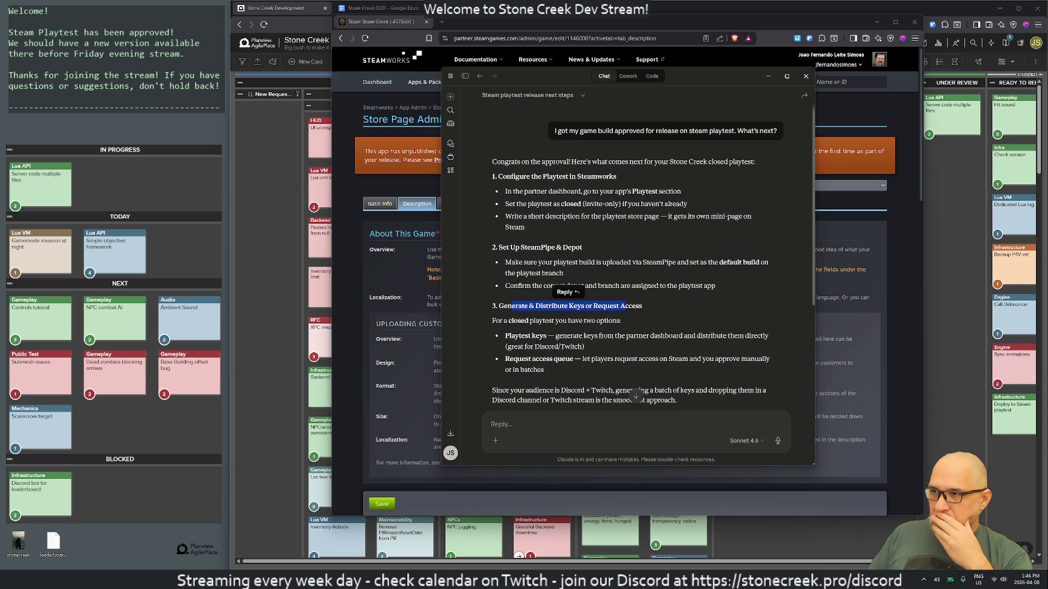
left_click_drag(496, 321, 746, 336)
left_click(745, 335)
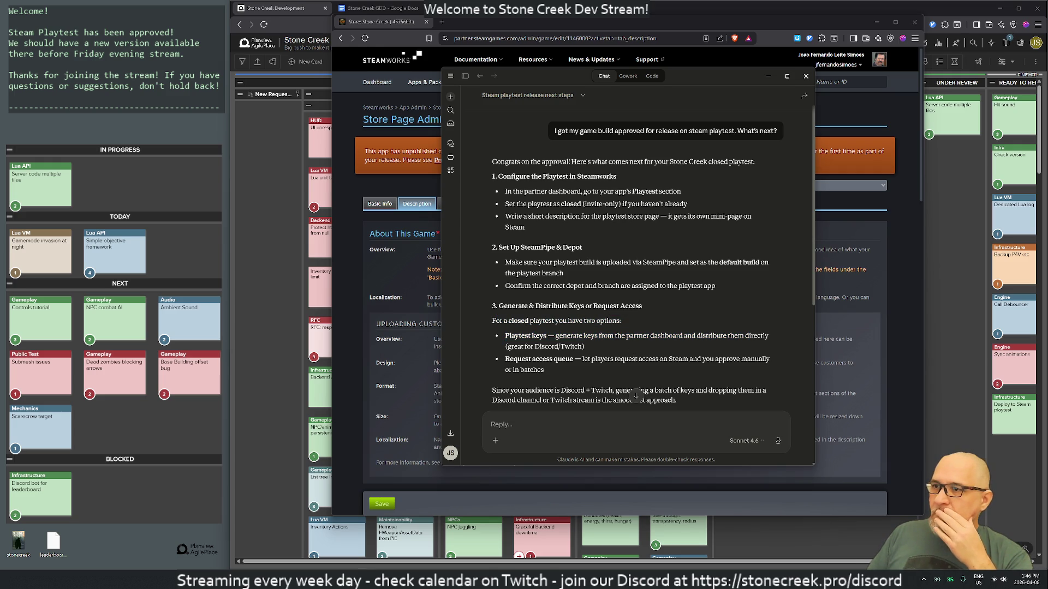
Start a follow-up message: 'The steam playtest page is still not visible.'
scroll(635, 273, "down", 2)
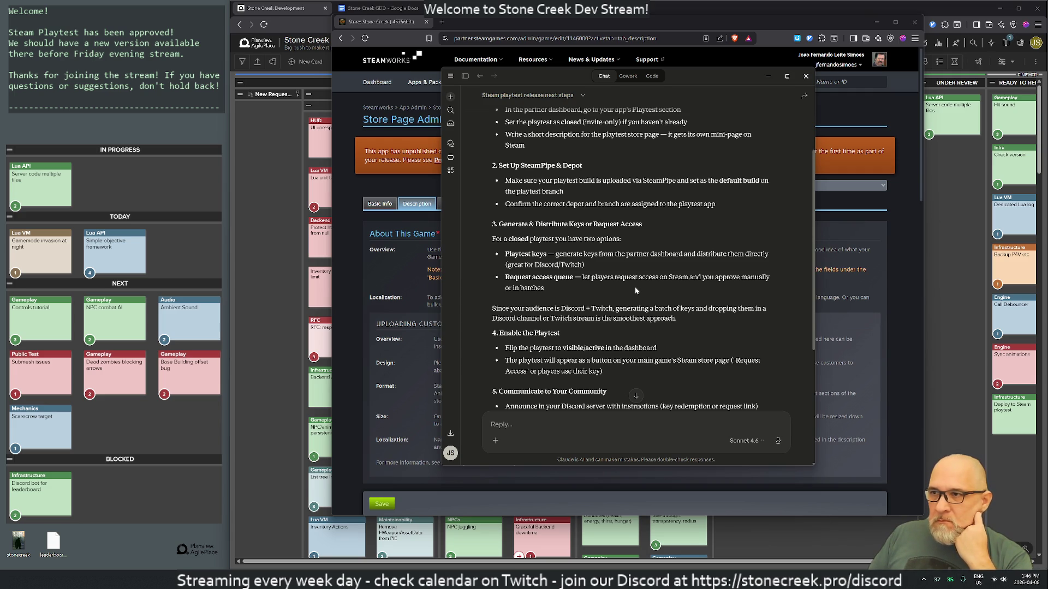
scroll(617, 283, "down", 1)
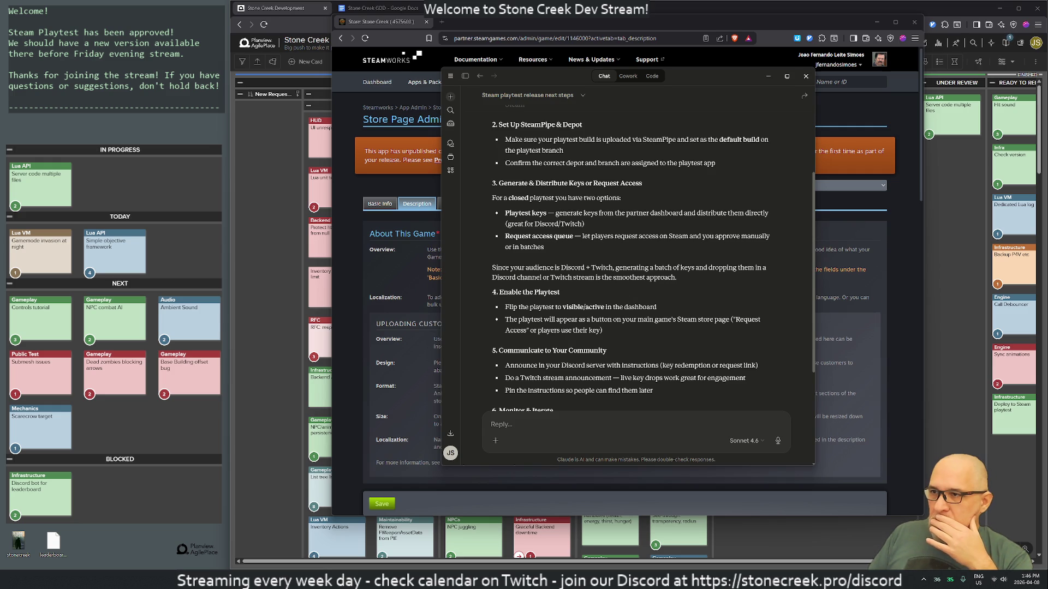
scroll(628, 257, "down", 3)
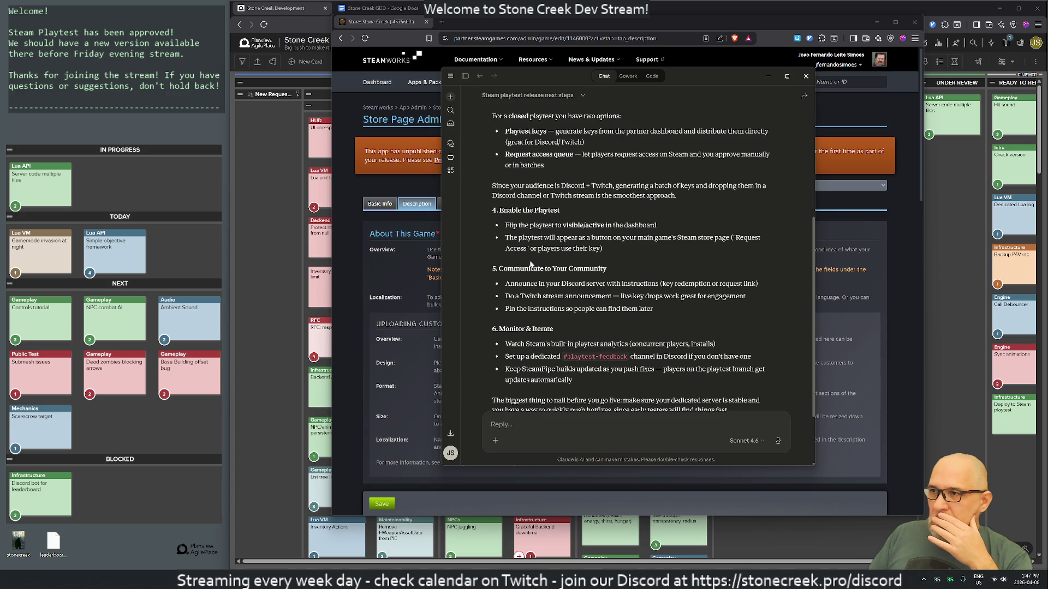
left_click_drag(524, 283, 569, 308)
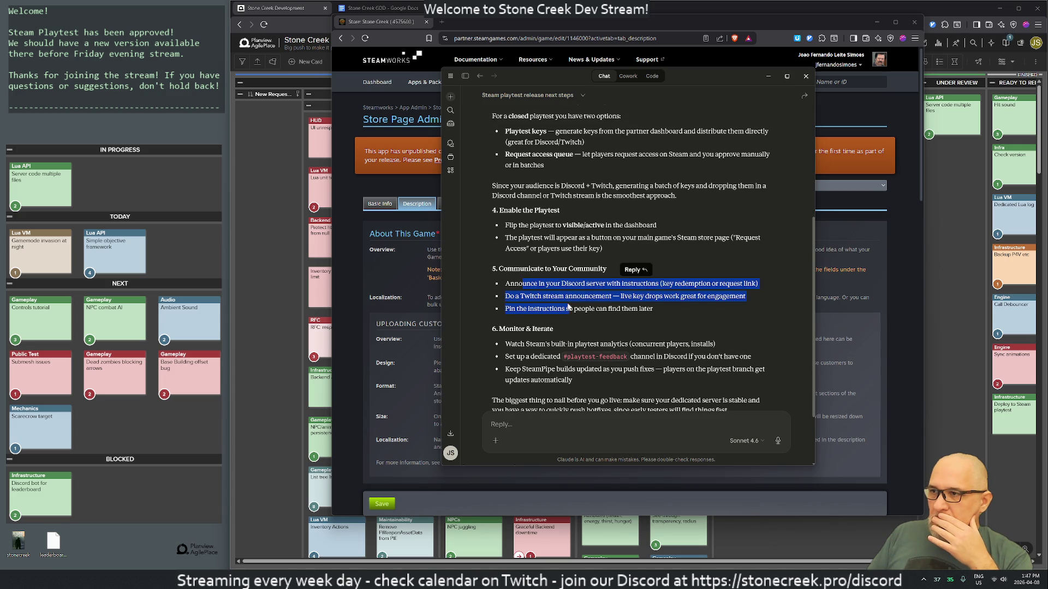
left_click(635, 270)
scroll(628, 257, "down", 3)
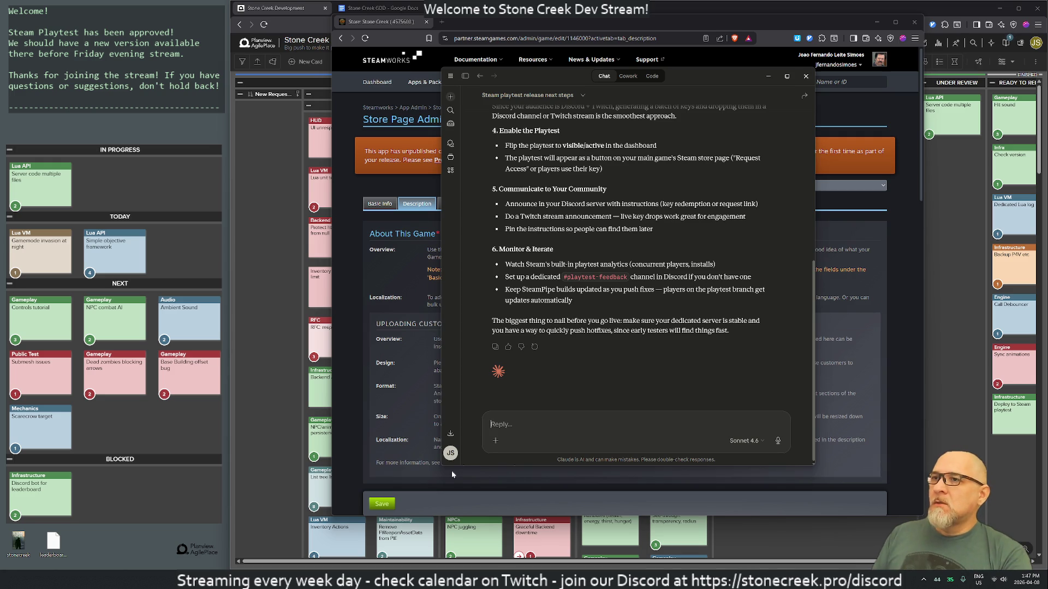
type("The")
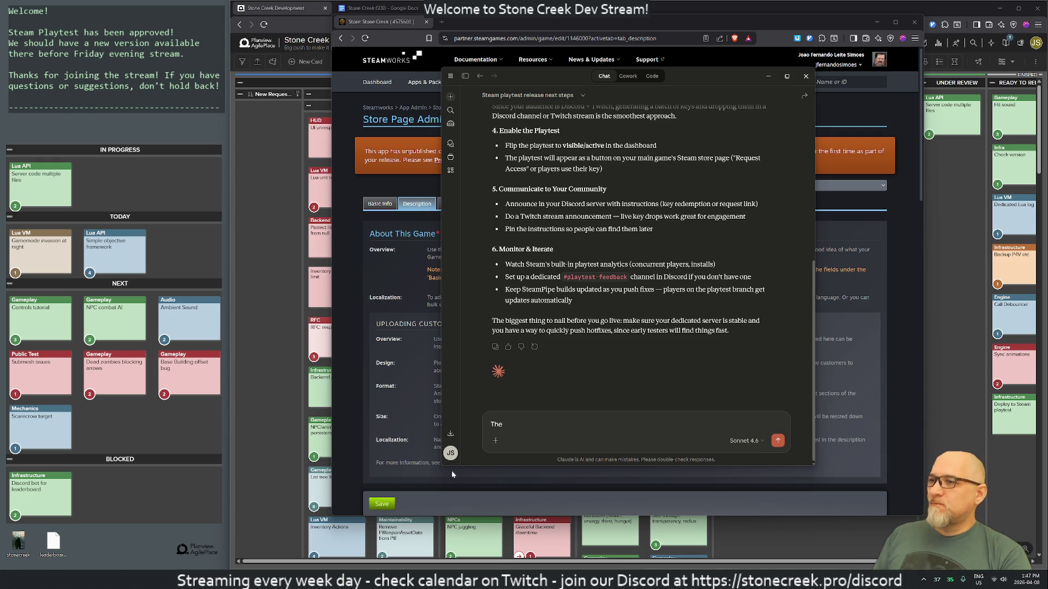
type(" steam ")
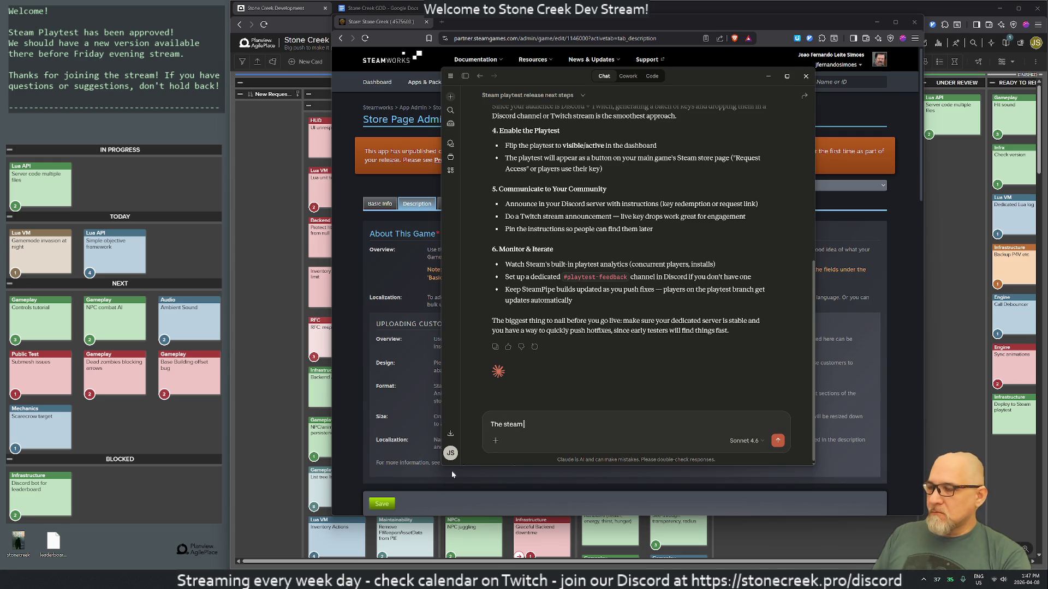
type("playtest page")
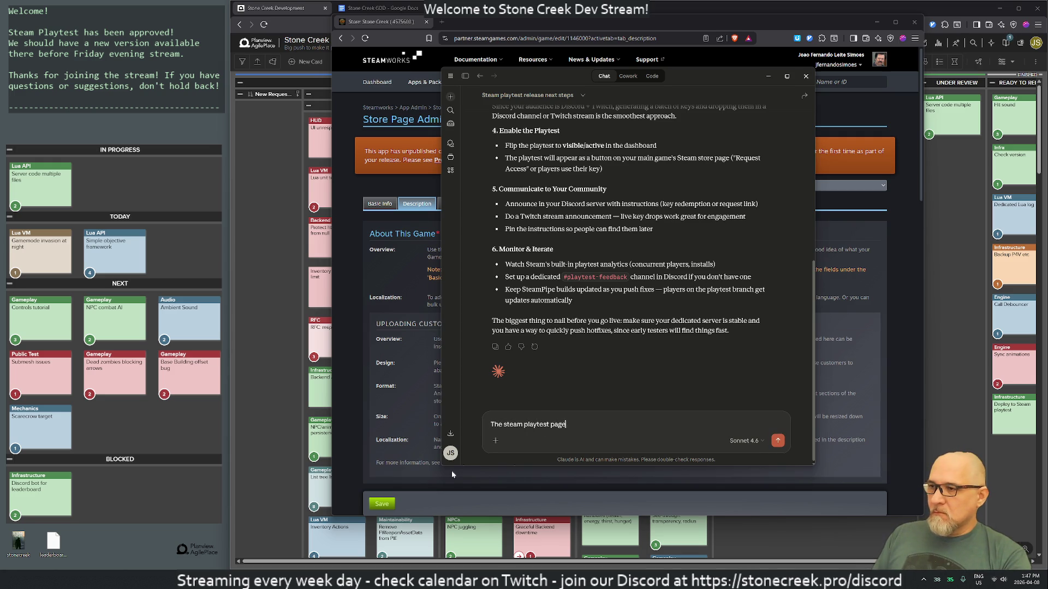
type(" is still not visible.")
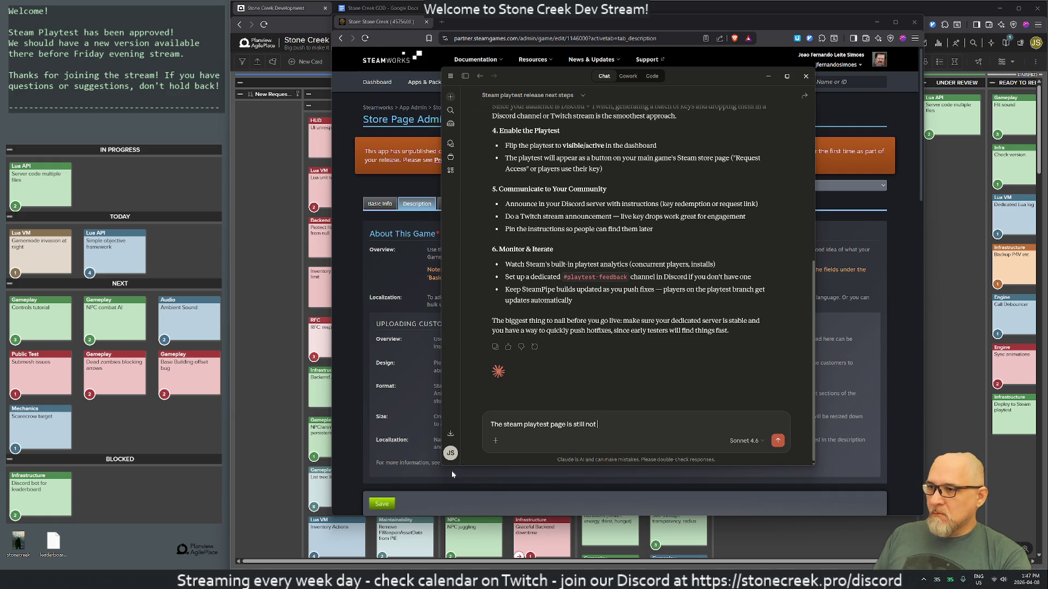
Send Claude 'The steam playtest page is still not visible.' and rearrange windows while its answer loads
key("Return")
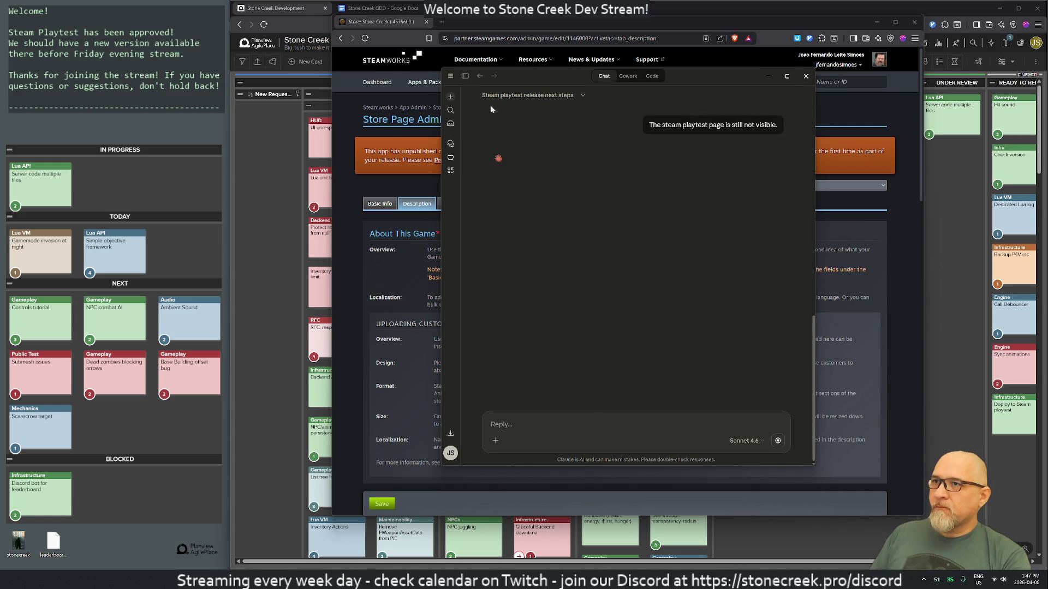
left_click_drag(535, 78, 628, 91)
key("alt+Tab")
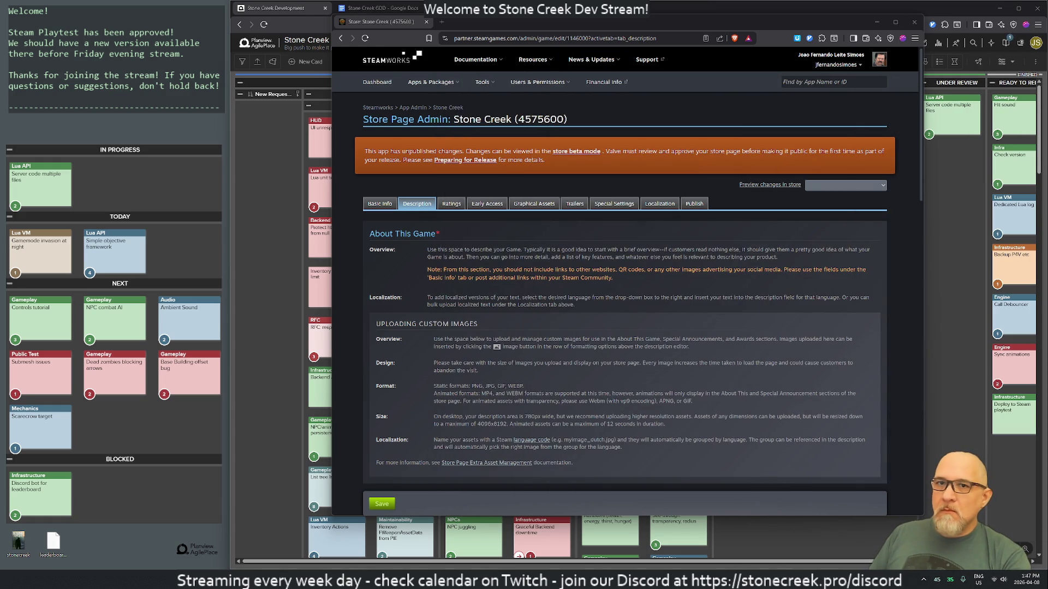
scroll(625, 273, "down", 1)
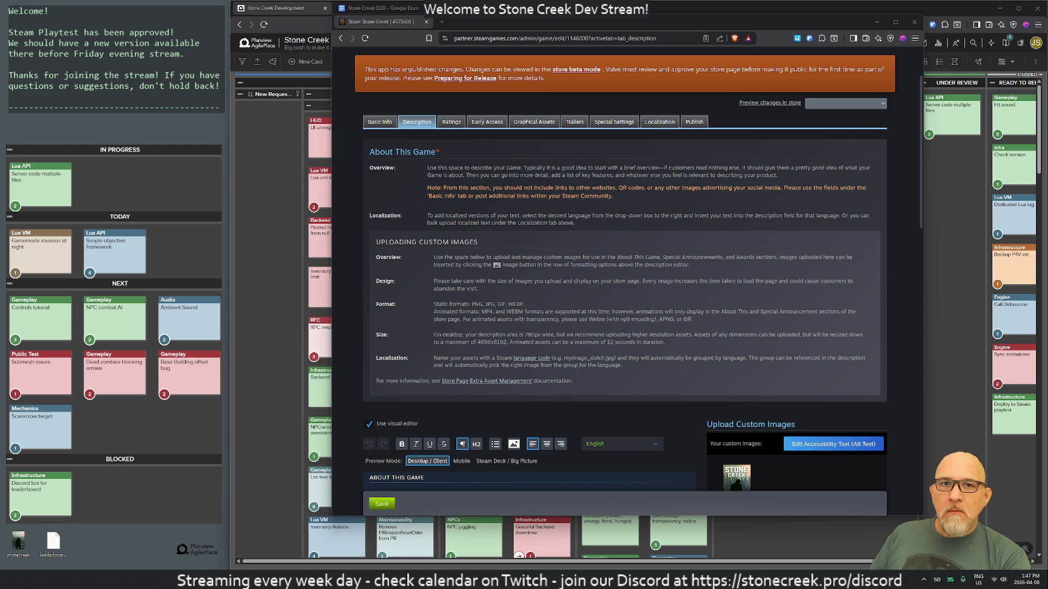
key("alt+Tab")
left_click_drag(583, 24, 1047, 44)
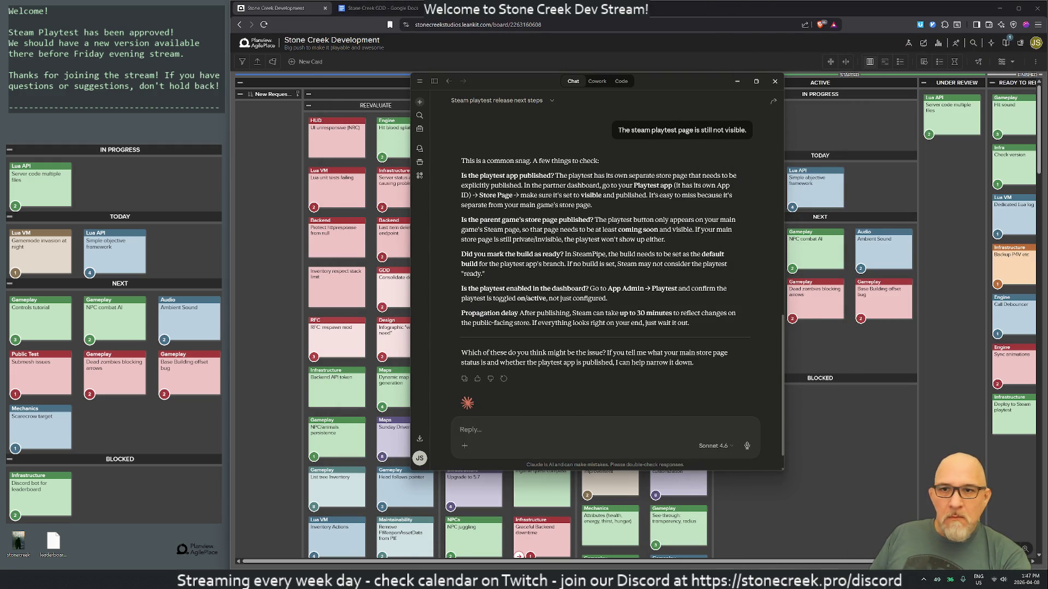
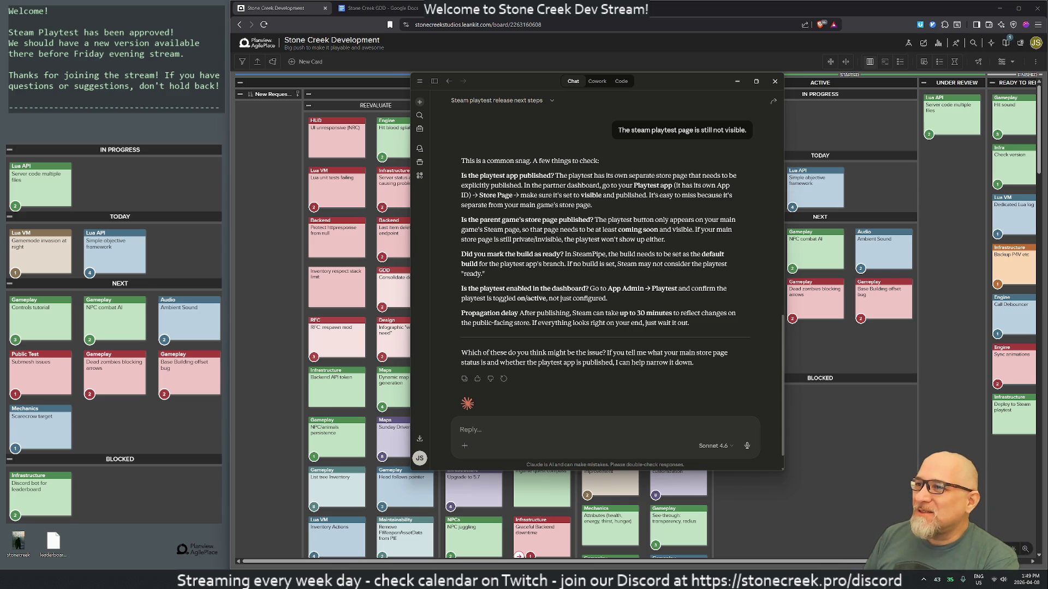
Read the assistant's advice about explicitly publishing the playtest app
left_click_drag(547, 175, 691, 176)
left_click(691, 175)
left_click_drag(495, 185, 599, 185)
left_click(535, 185)
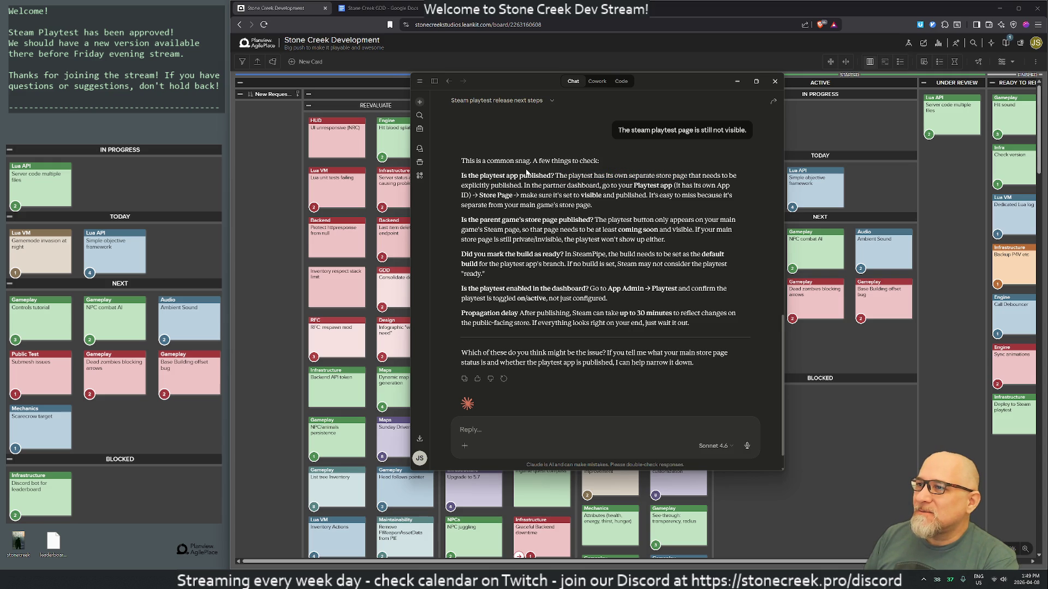
left_click_drag(524, 175, 686, 186)
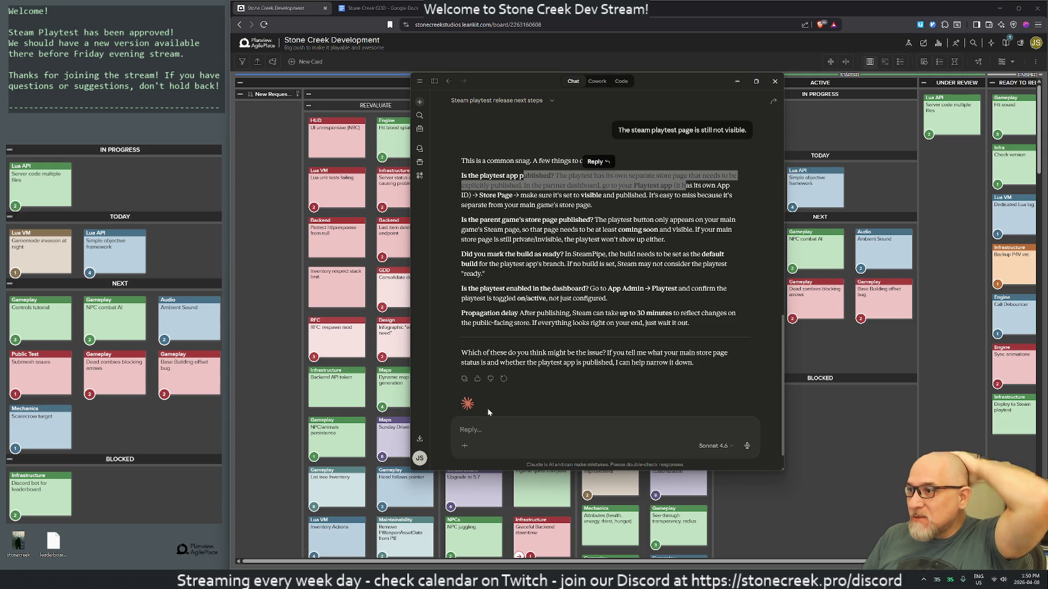
Send 'The parent games store page is NOT publised. yet. Help', then read Claude's build-ready and playtest tips
left_click(491, 429)
type("The parent game")
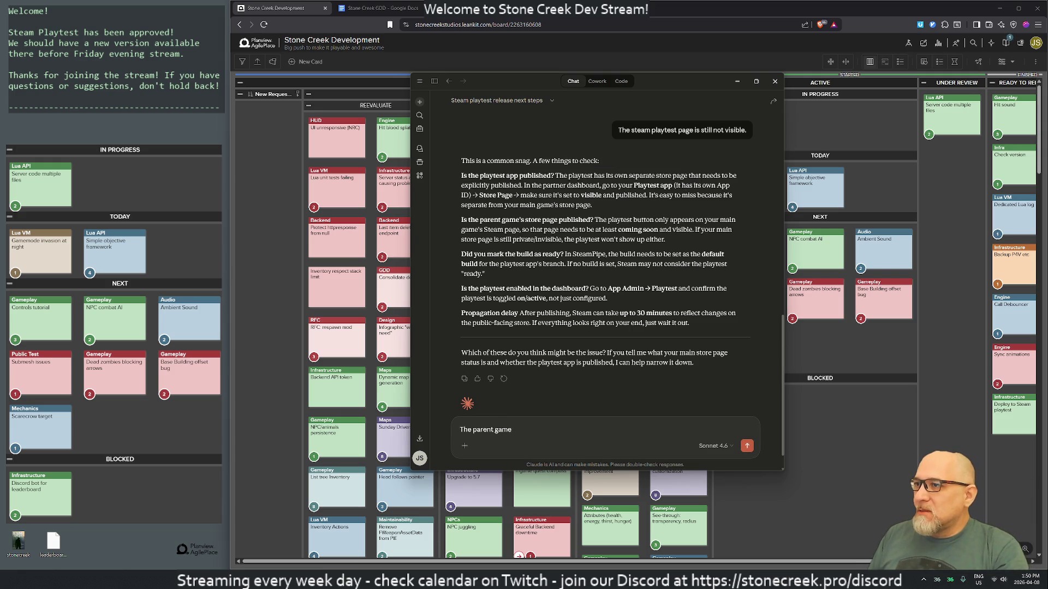
type("'s store ")
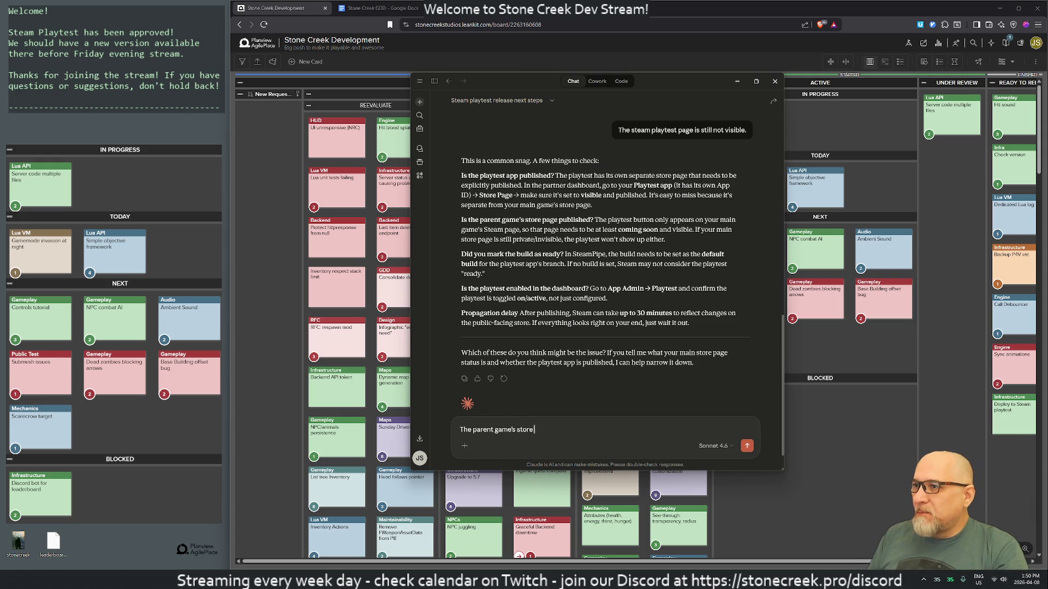
type("page is NOT pu")
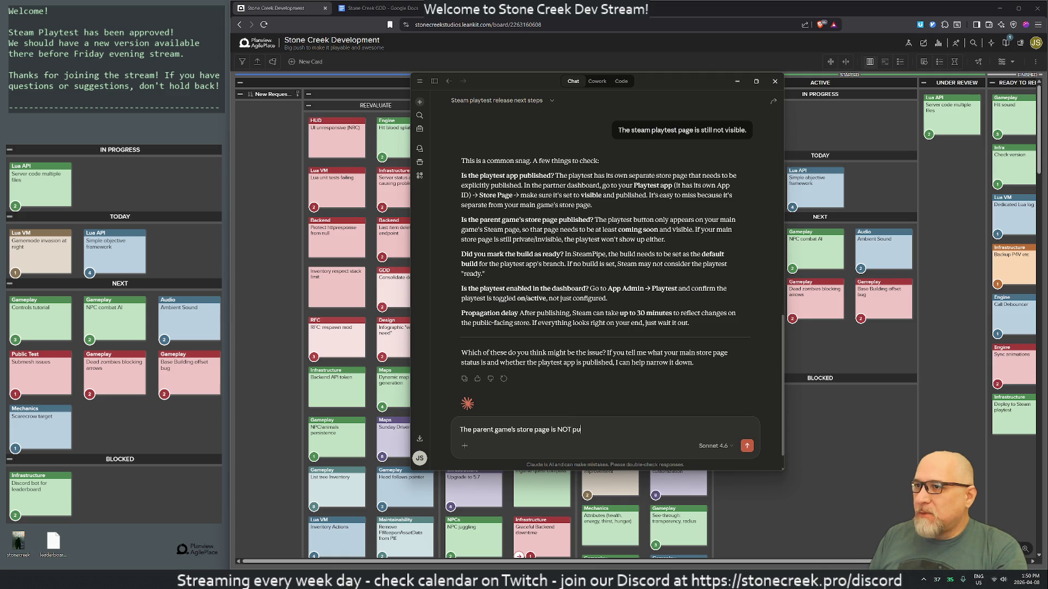
type("blised.")
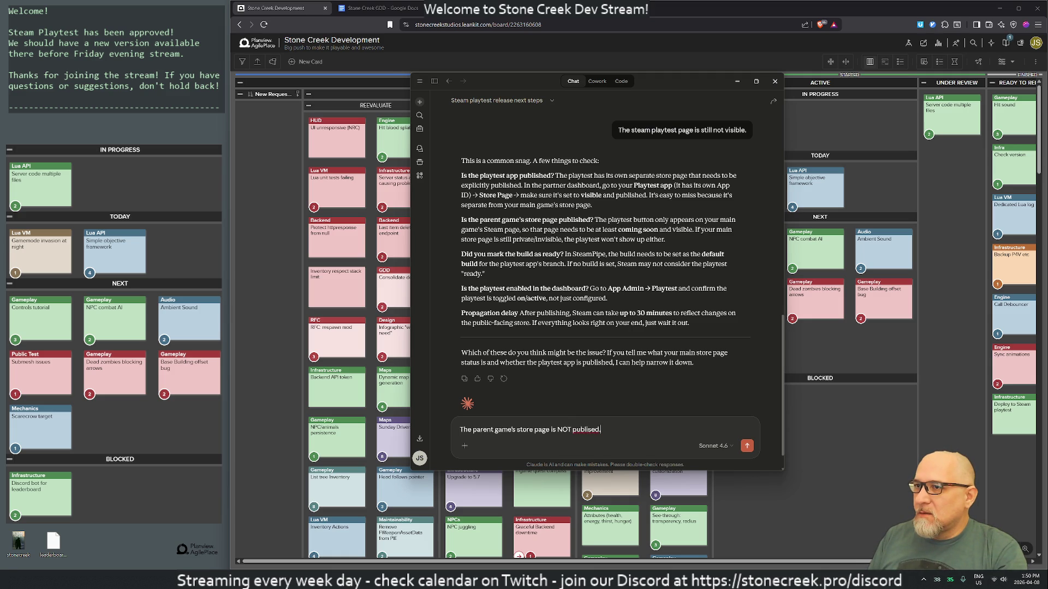
type(" yet. Help")
key("Return")
scroll(627, 283, "up", 5)
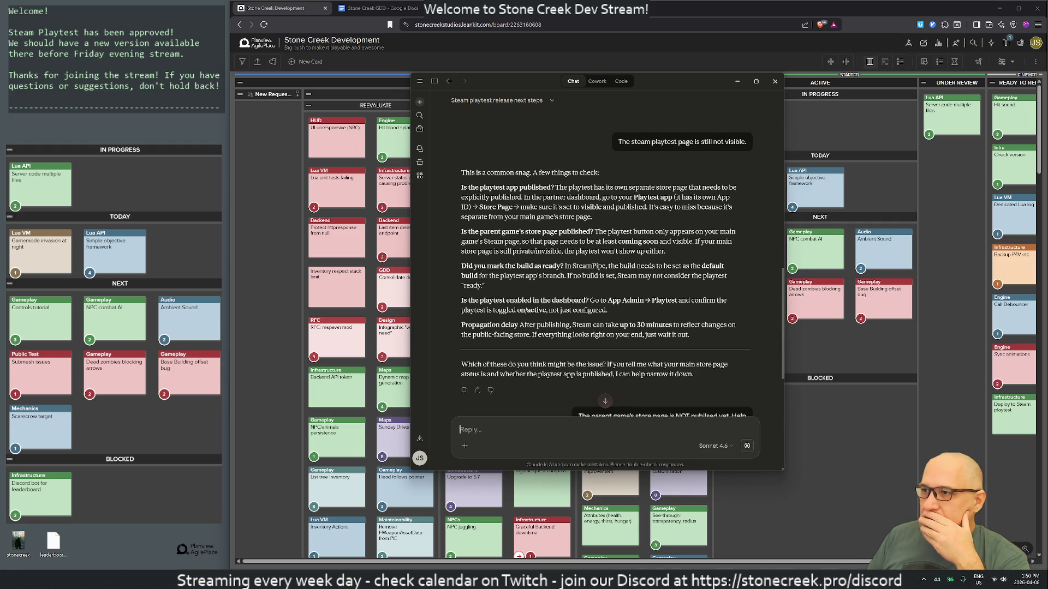
left_click_drag(493, 265, 647, 275)
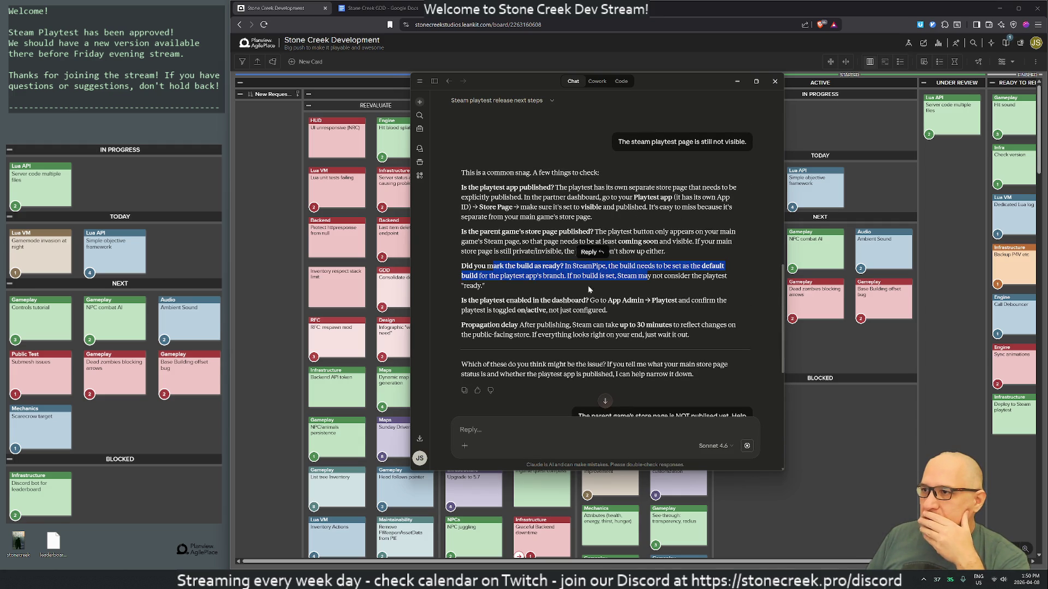
left_click(576, 289)
left_click_drag(495, 300, 561, 310)
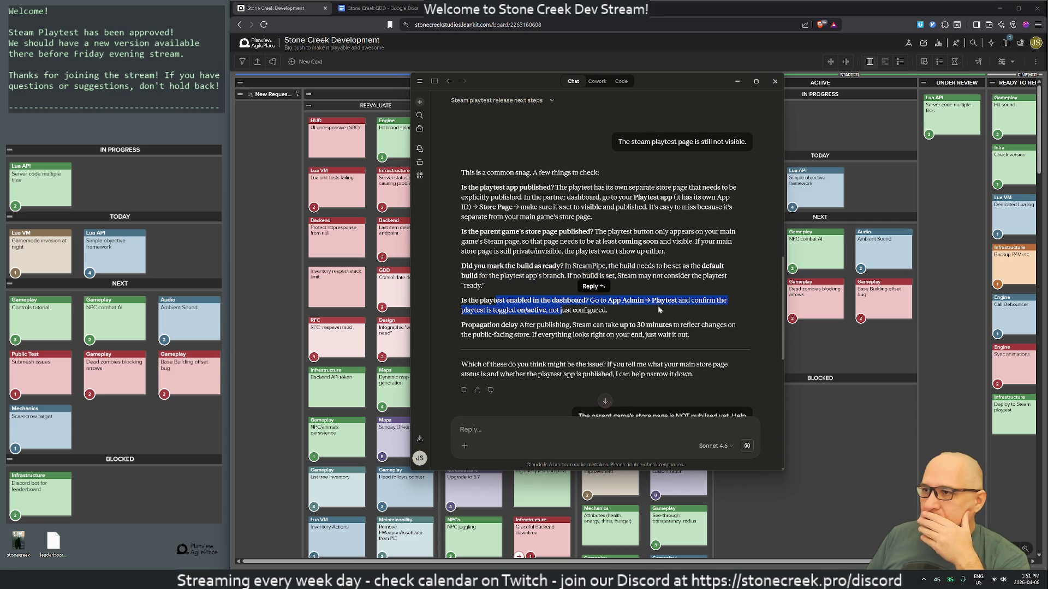
scroll(600, 262, "down", 2)
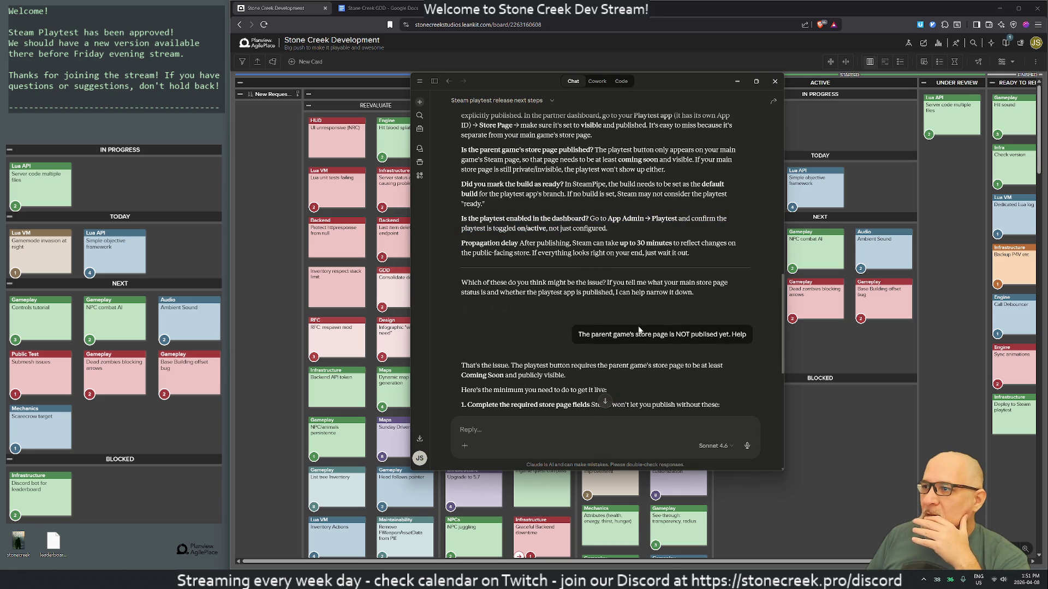
Scroll to Claude's list of required store page fields, including 5 screenshots and system requirements
scroll(582, 263, "down", 2)
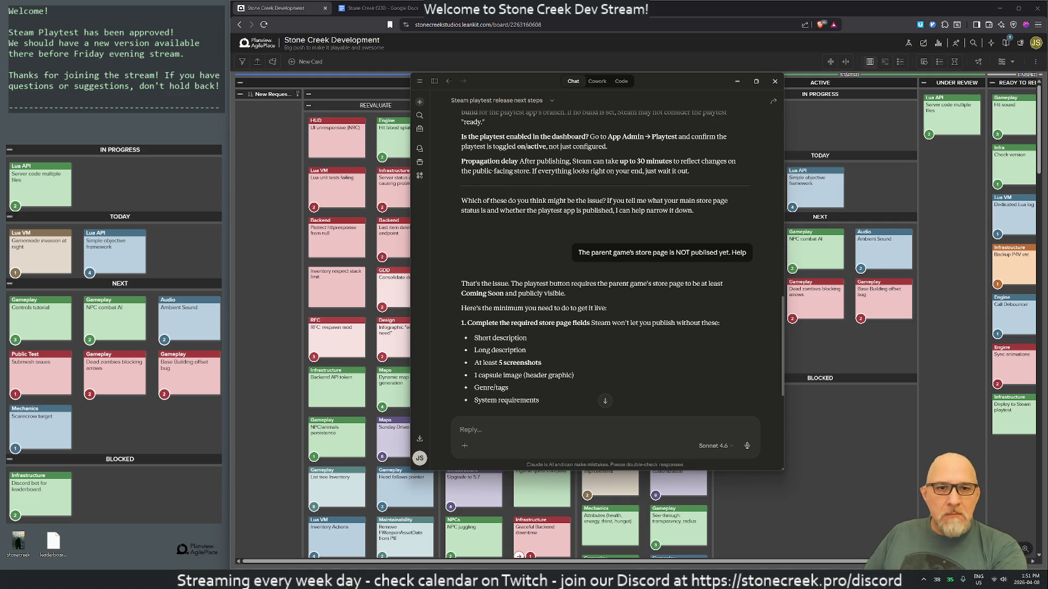
key("super+shift+s")
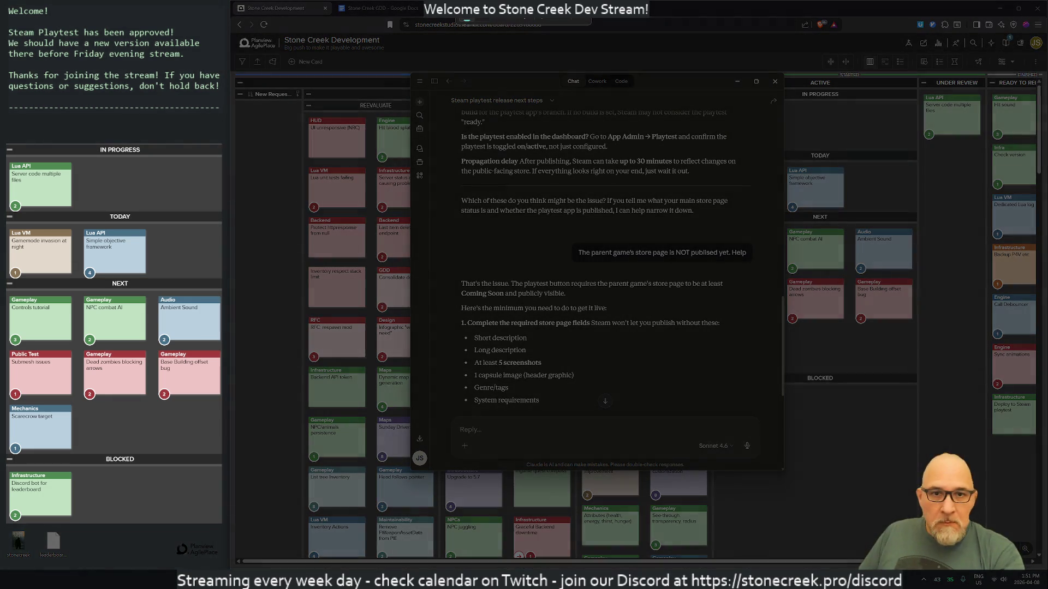
Cancel the screen capture and bring the Stone Creek Steam store window over the chat
key("Escape")
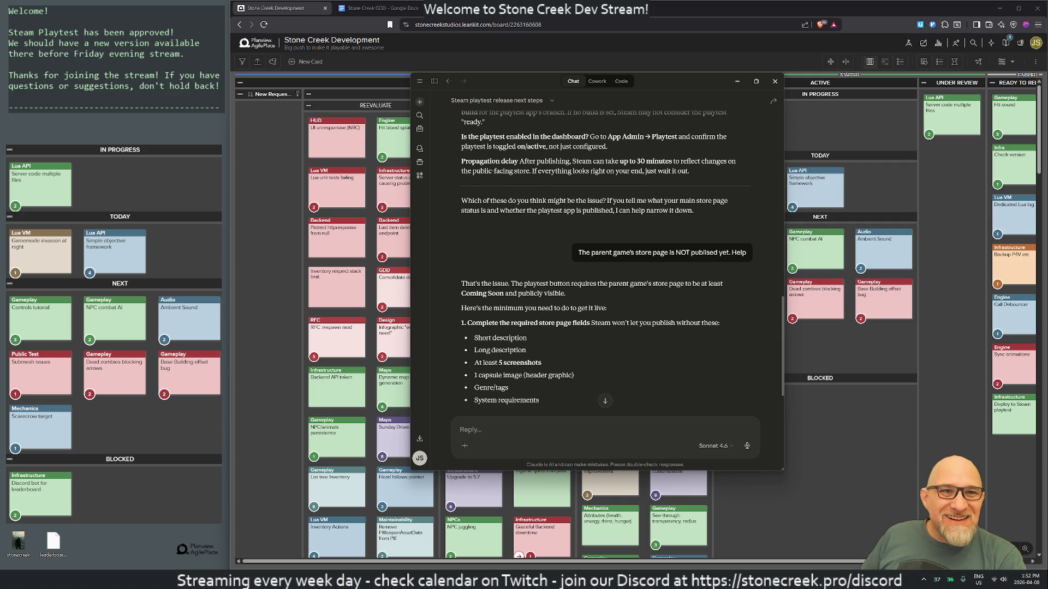
mouse_move(1042, 76)
left_mouse_down()
mouse_move(431, 34)
mouse_move(505, 116)
mouse_move(507, 35)
left_mouse_up()
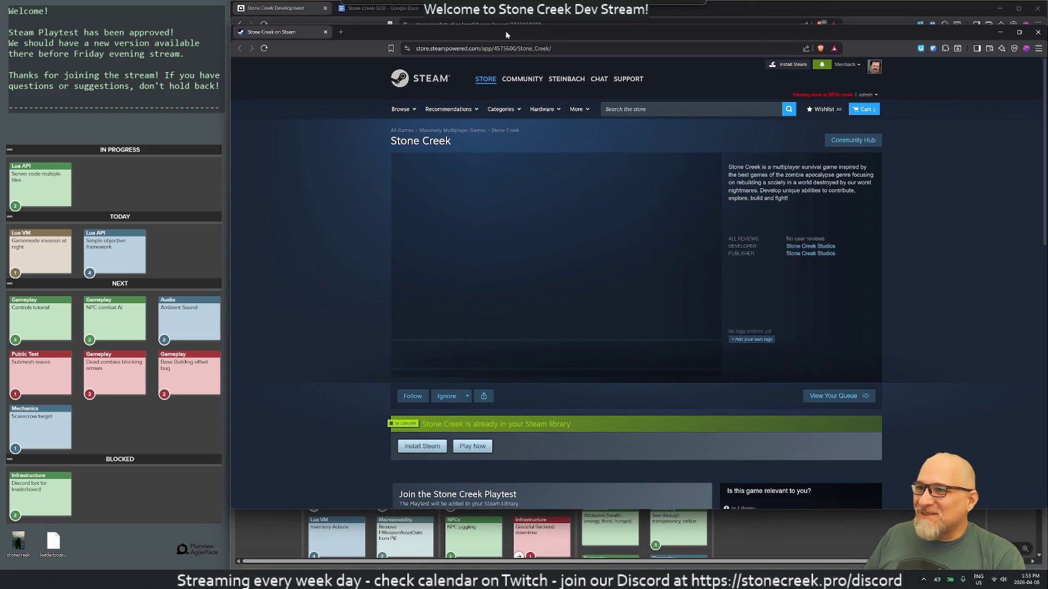
Join the Stone Creek Playtest on the store page and acknowledge the access-granted message
left_click_drag(230, 190, 316, 189)
scroll(590, 275, "down", 3)
left_click(717, 359)
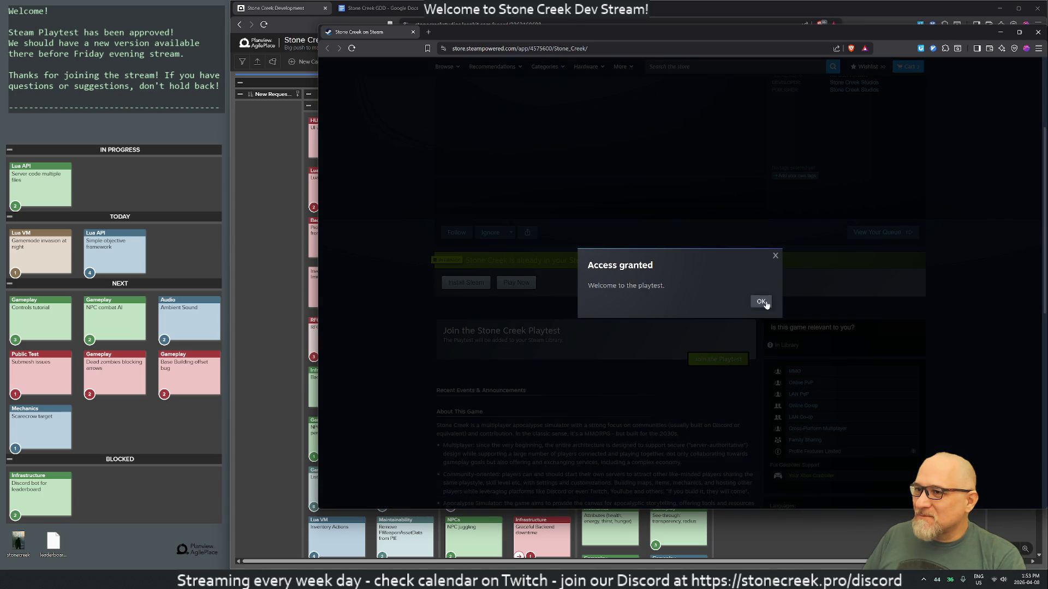
left_click(762, 302)
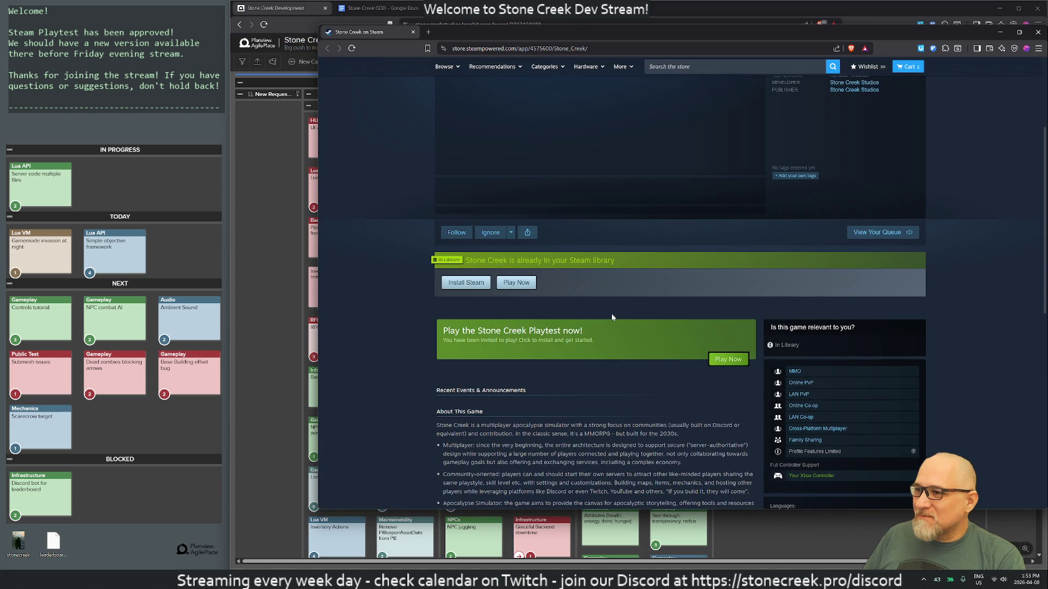
scroll(612, 317, "up", 3)
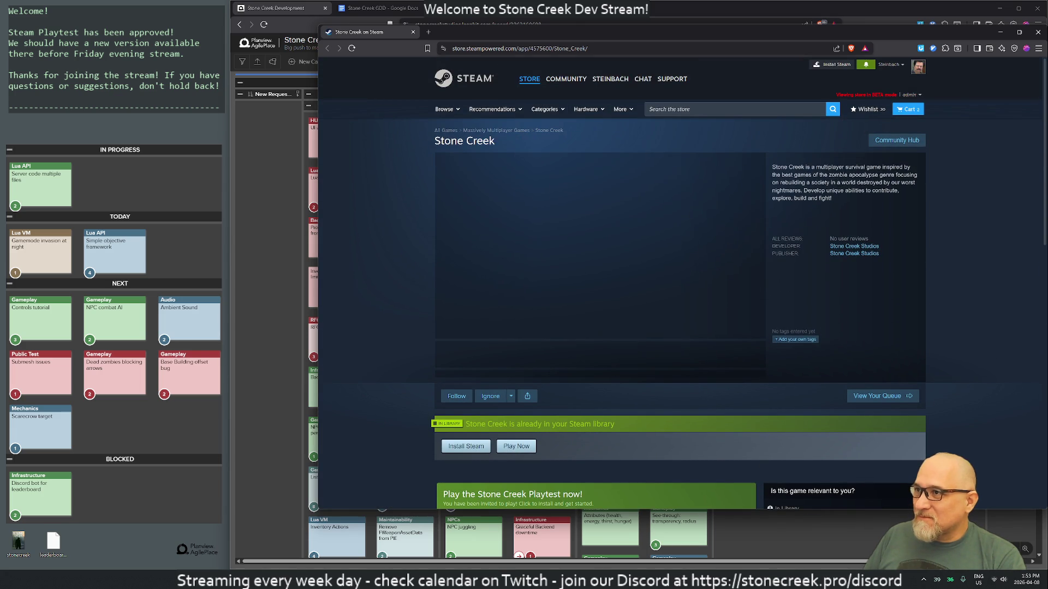
left_click(471, 47)
key("ctrl+shift+n")
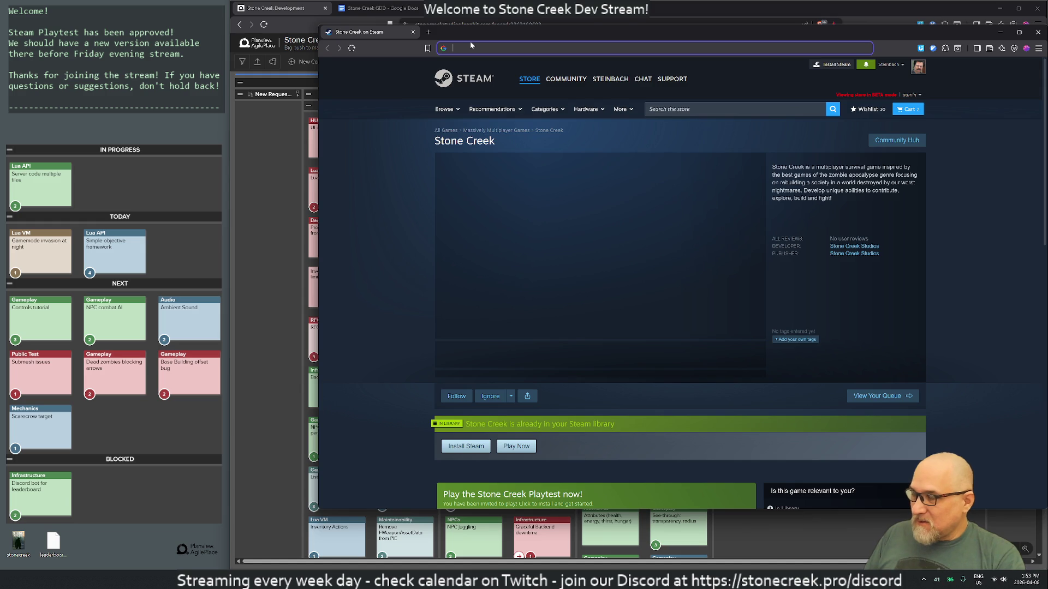
type("https://store.steampowered.com/app/4575600/Stone_Creek/")
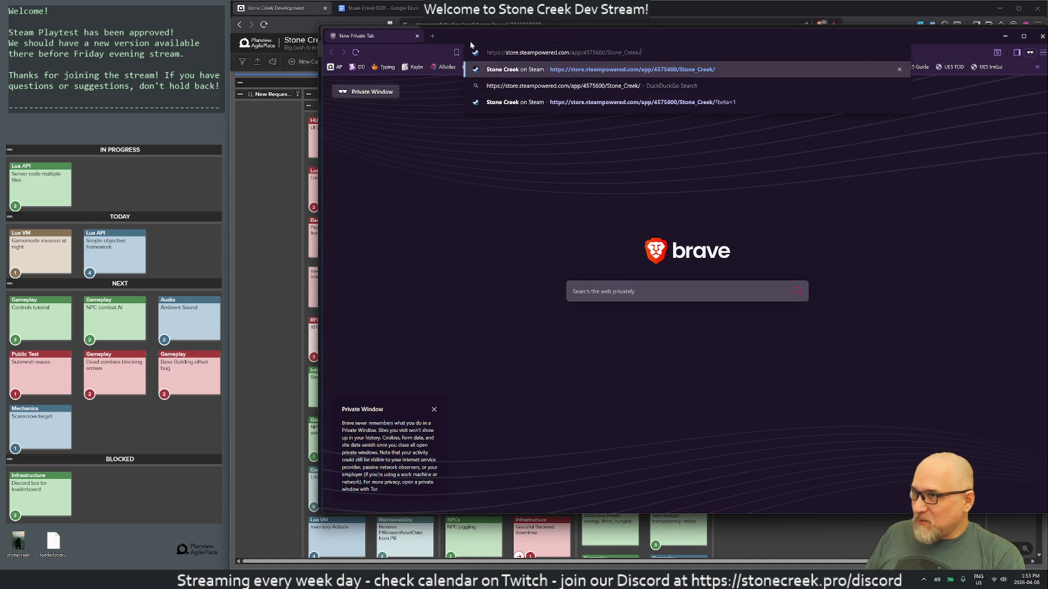
key("Return")
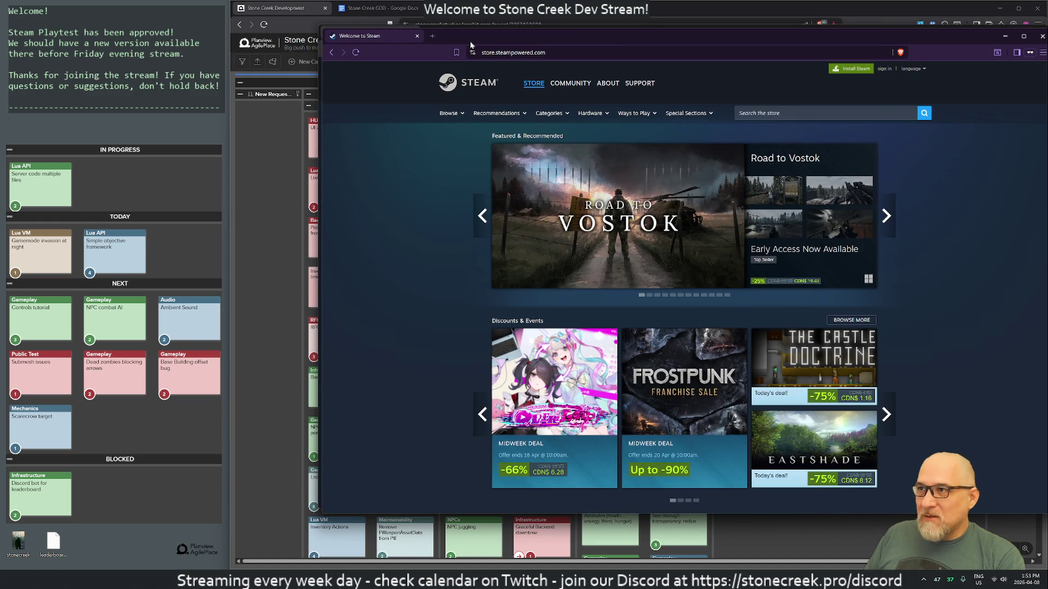
left_click(418, 36)
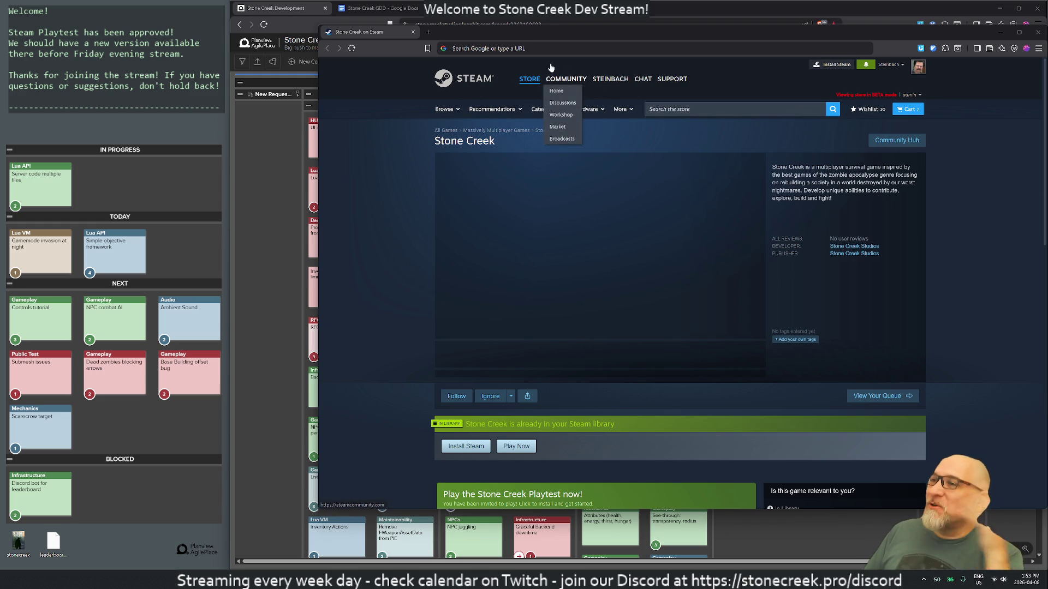
Launch the Stone Creek Playtest from the store page, confirming Steam is already installed
scroll(546, 366, "down", 2)
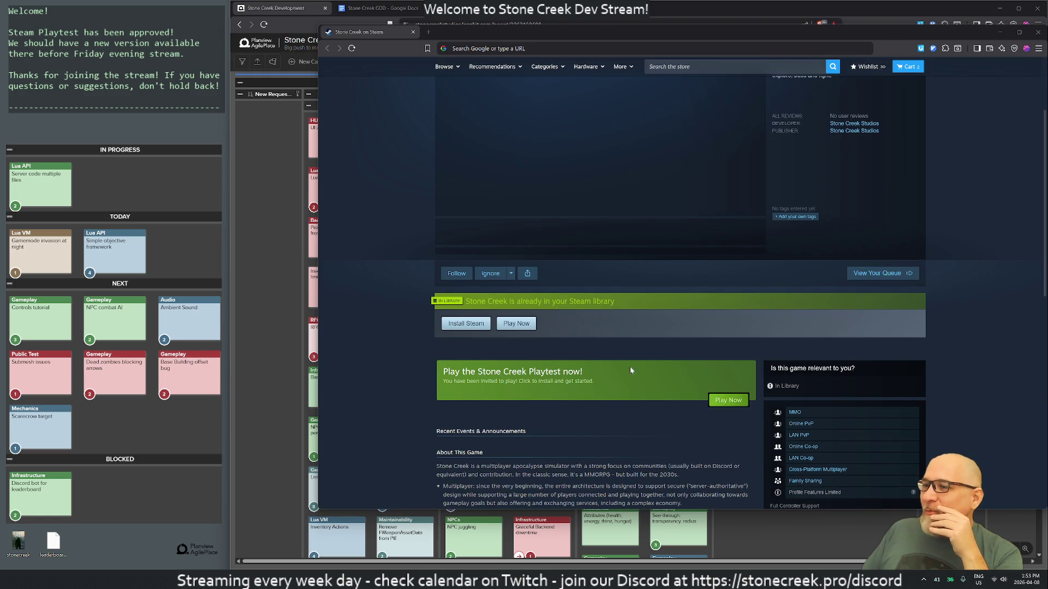
left_click(727, 401)
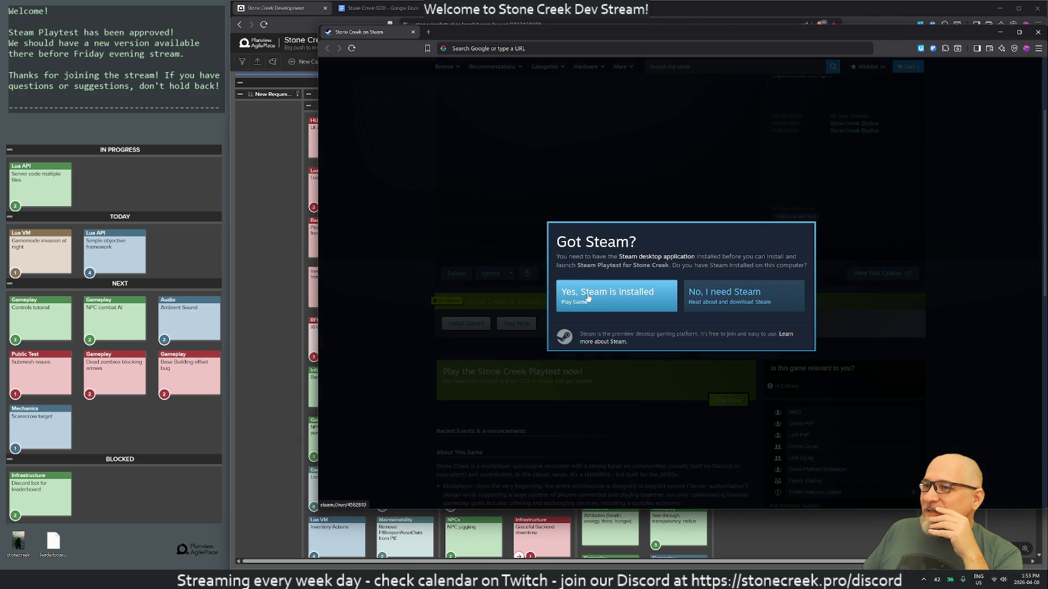
left_click(588, 297)
left_click(721, 130)
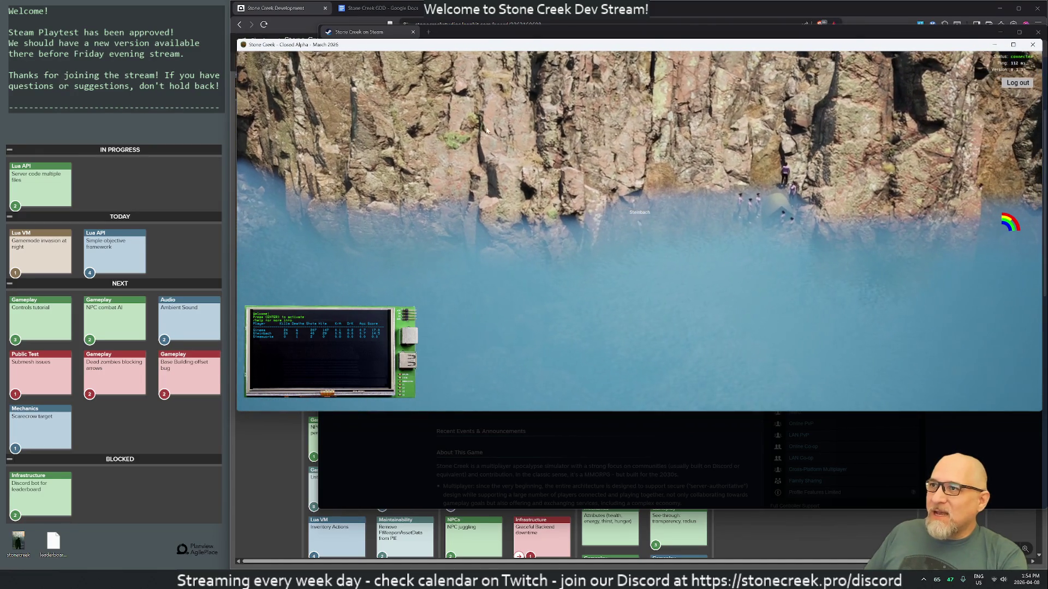
Snap the store window right and place the Stone Creek game window over the browser
key("super+Right")
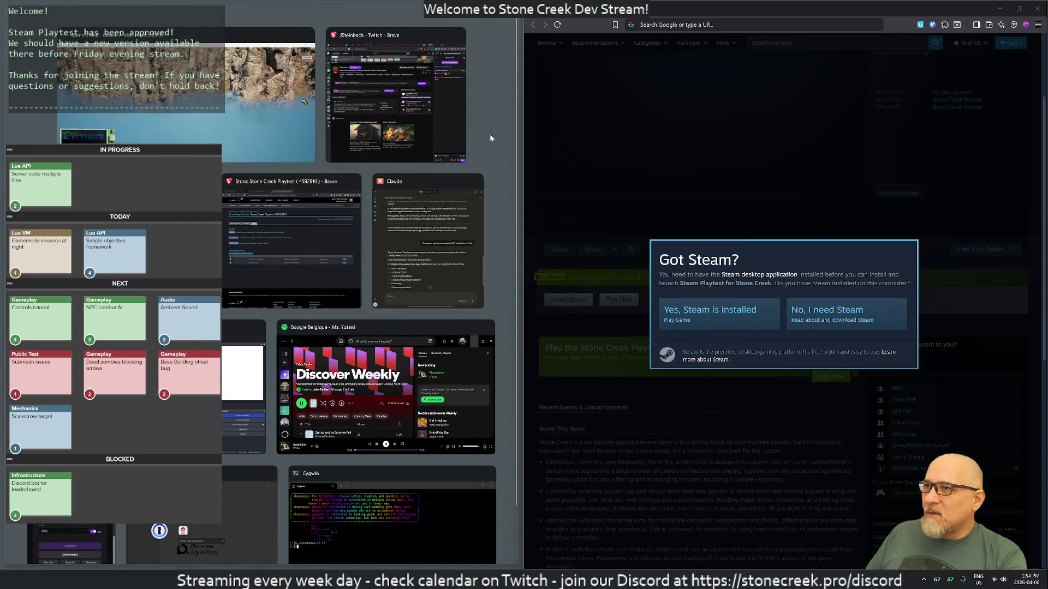
left_click(489, 133)
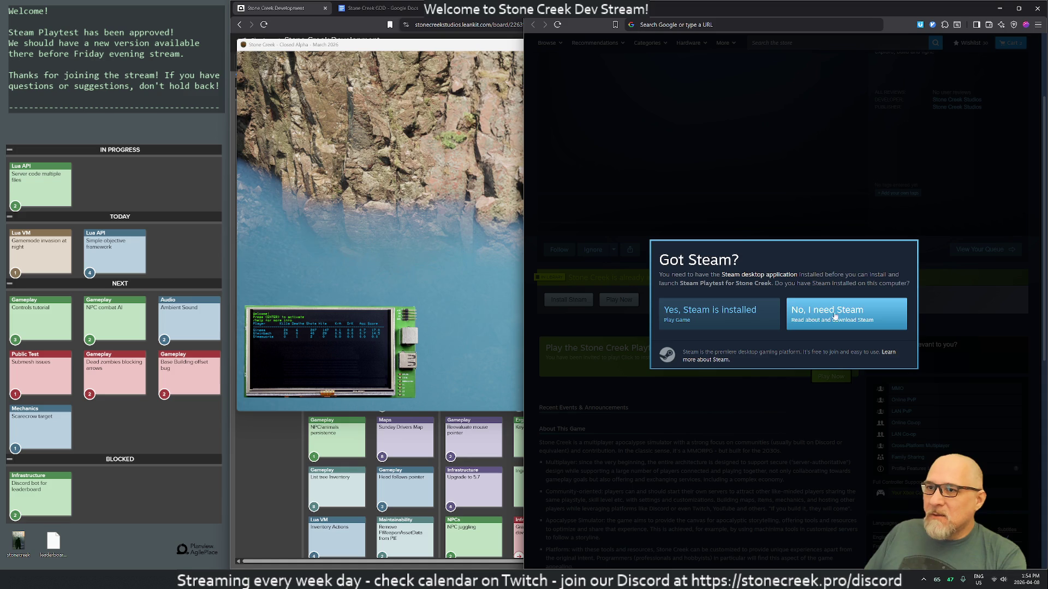
left_click(703, 310)
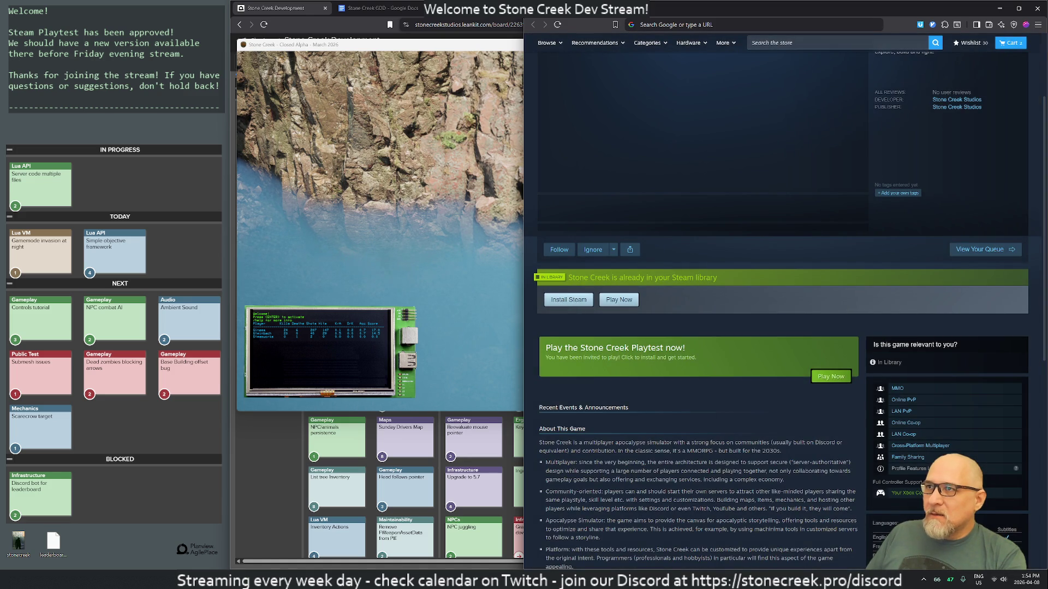
mouse_move(400, 48)
left_mouse_down()
mouse_move(671, 87)
mouse_move(1045, 81)
left_mouse_up()
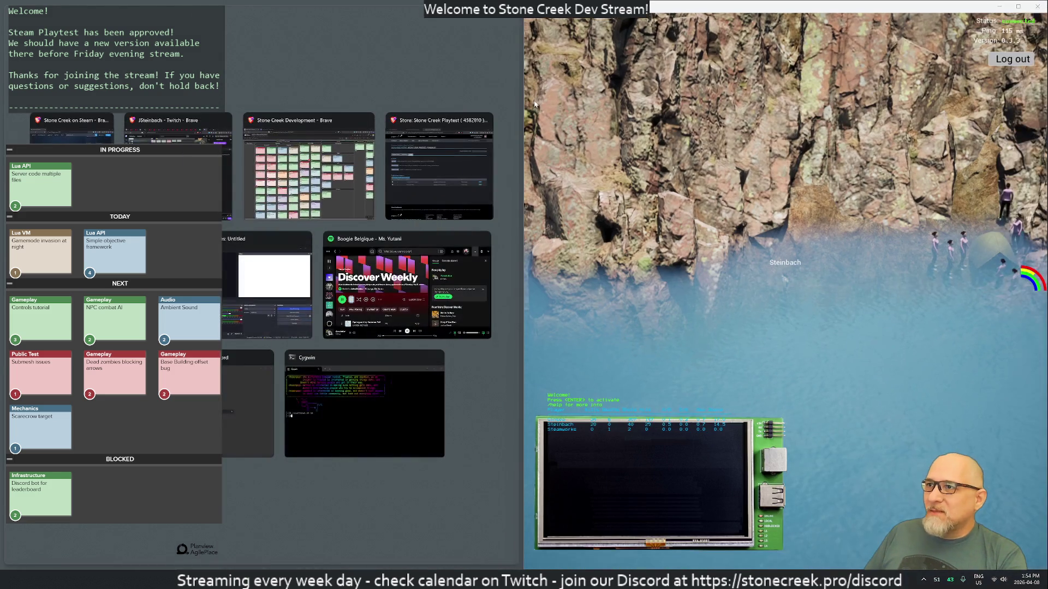
left_click(493, 94)
left_click_drag(710, 6, 412, 6)
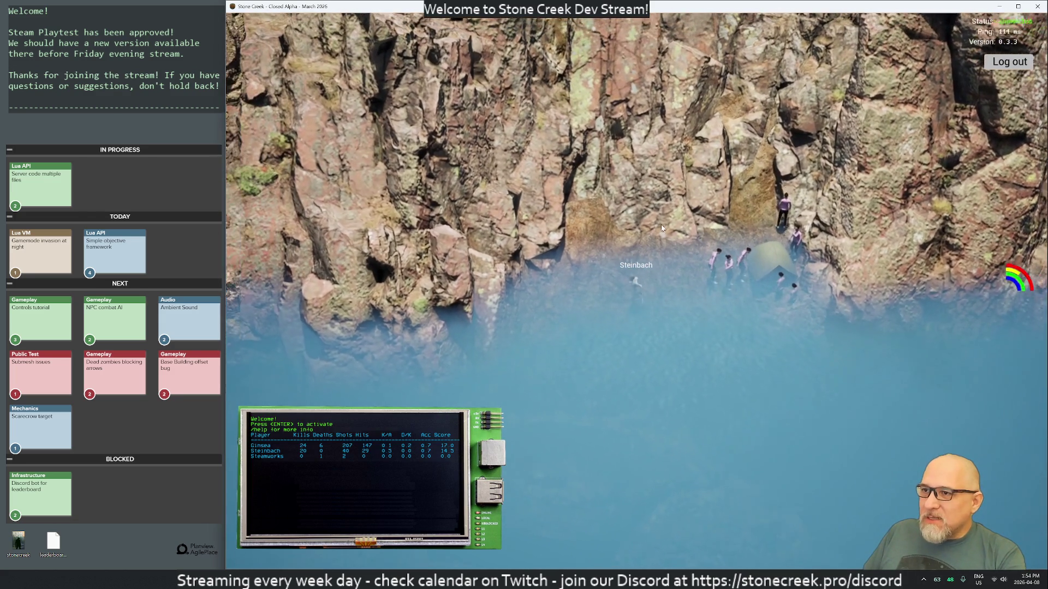
Check the inventory, then have the character sleep in the tent
key("i")
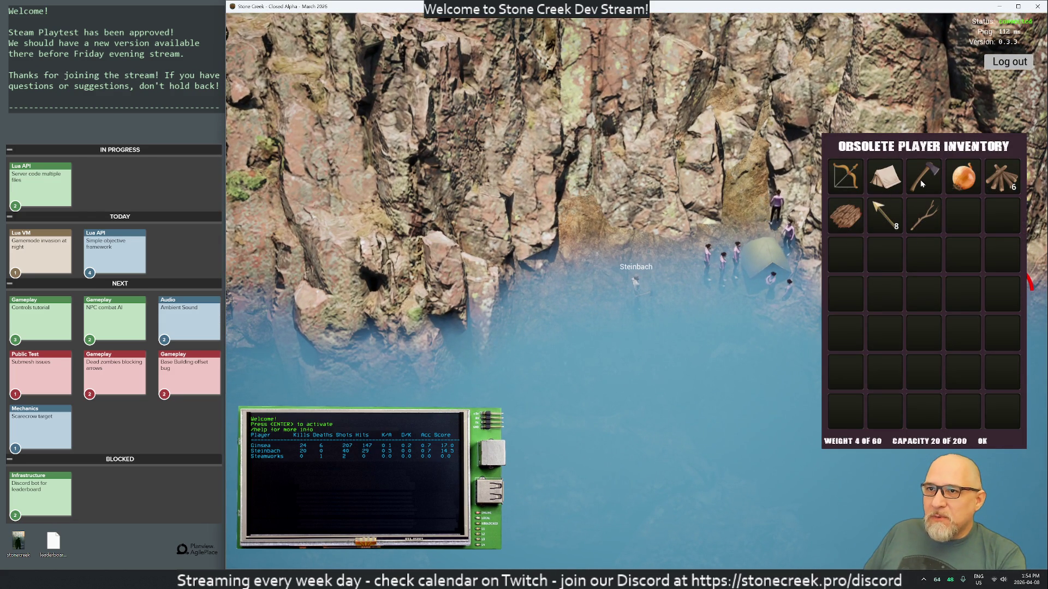
key("i")
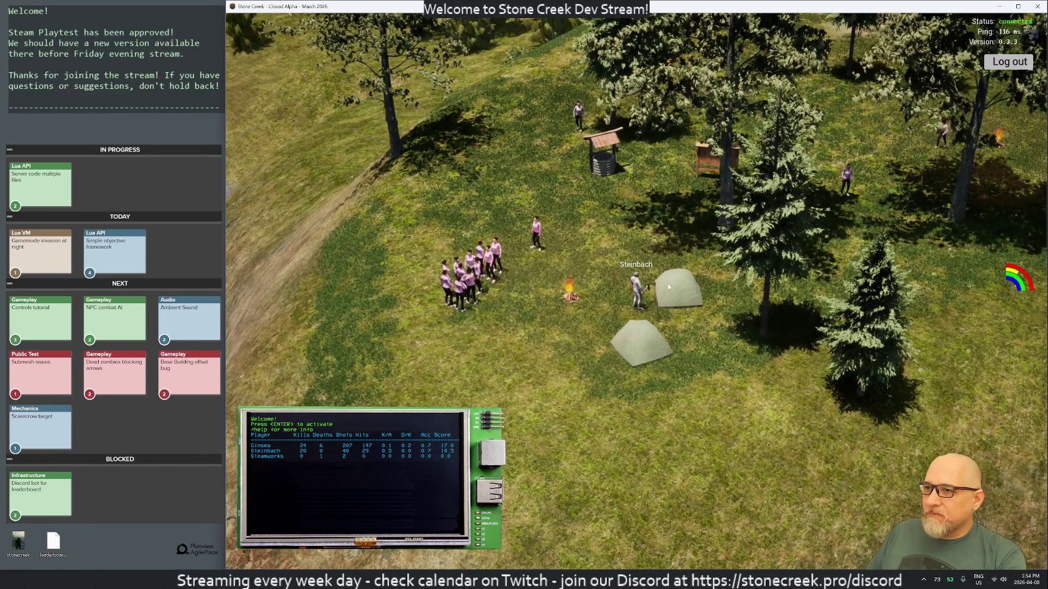
left_click(667, 284)
left_click(685, 294)
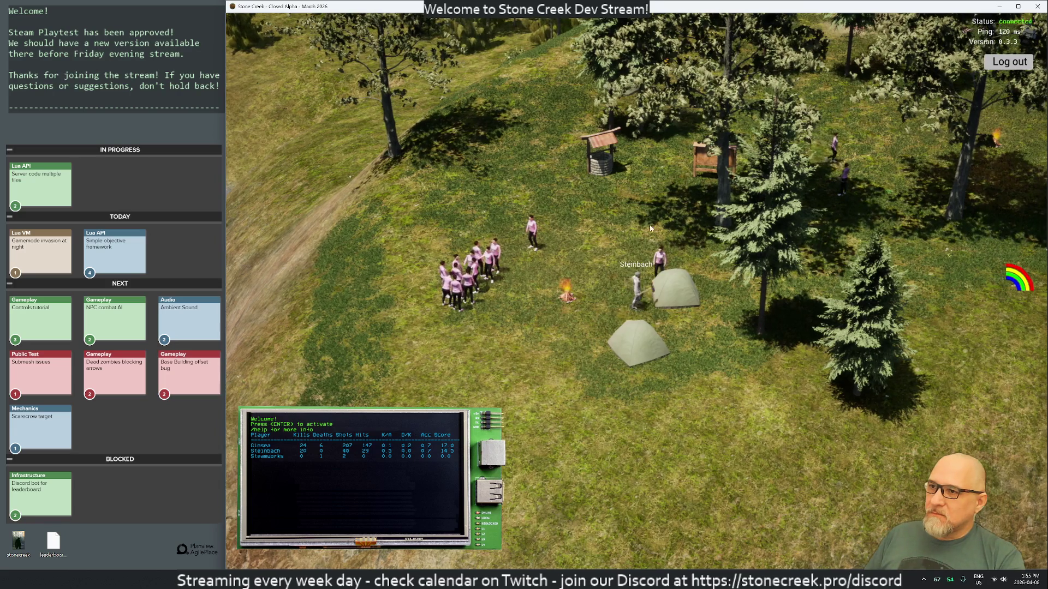
Run the character across the camp past the cart and log pile onto the cliff
key("d")
key("d")
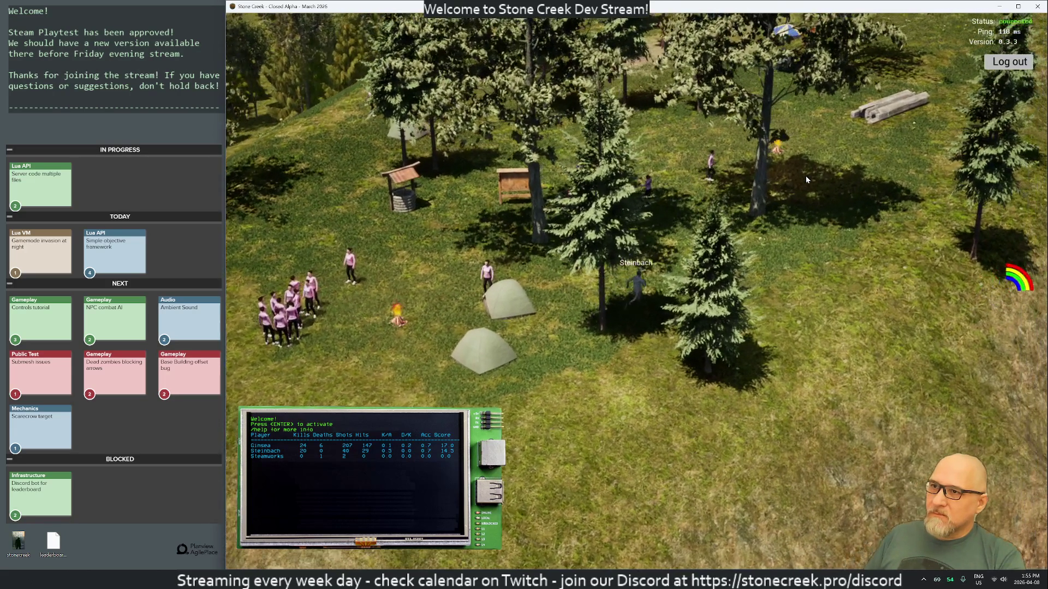
key("d")
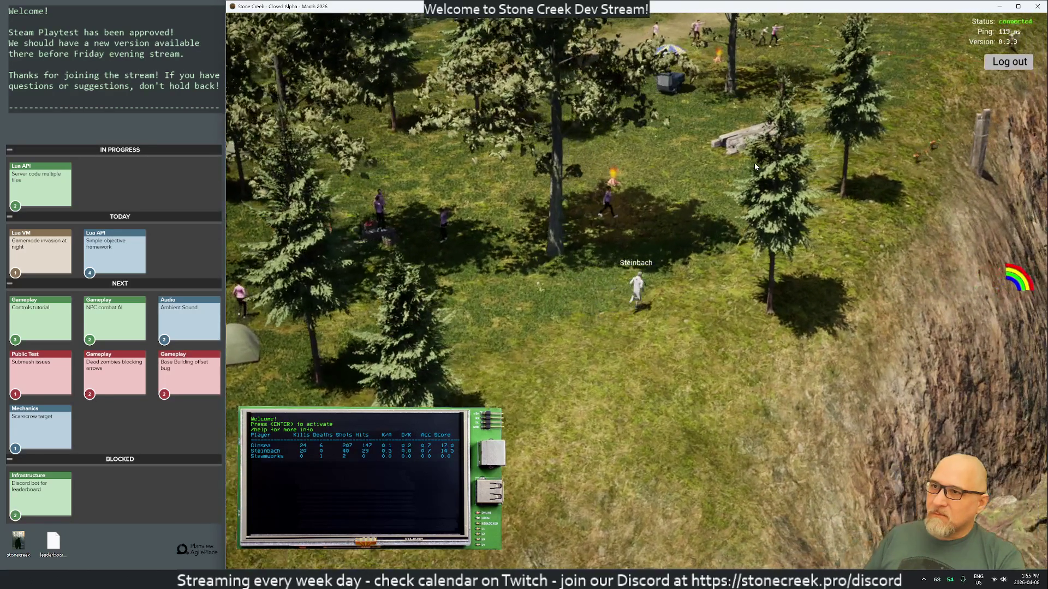
key("d")
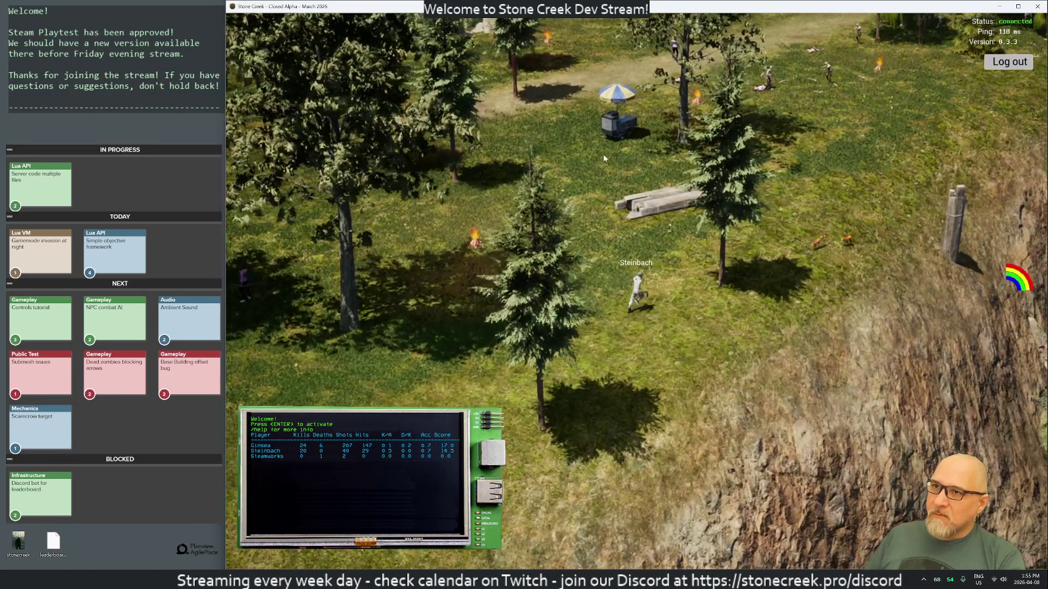
key("d")
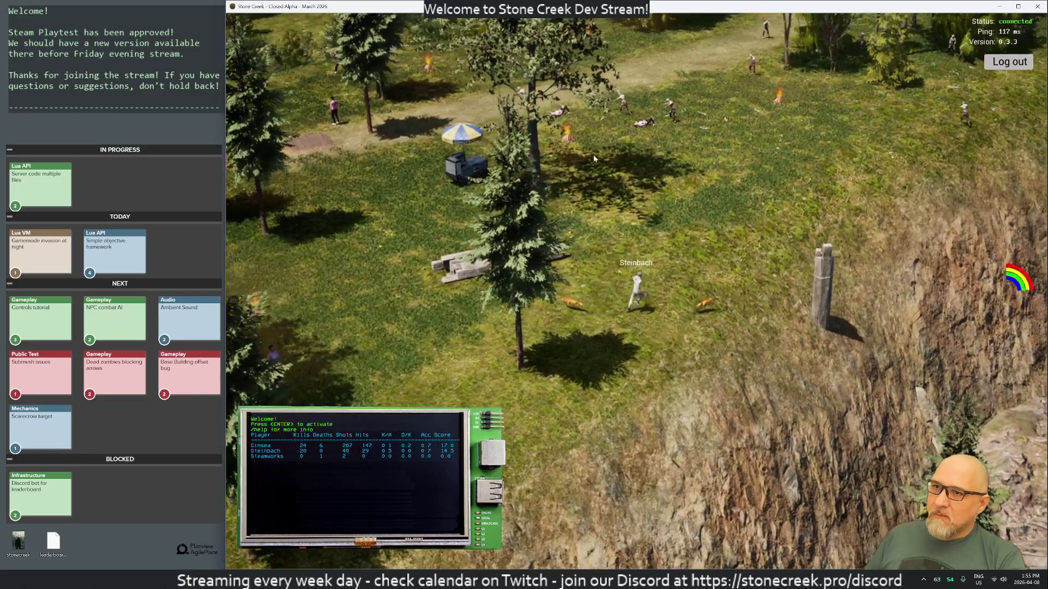
key("d")
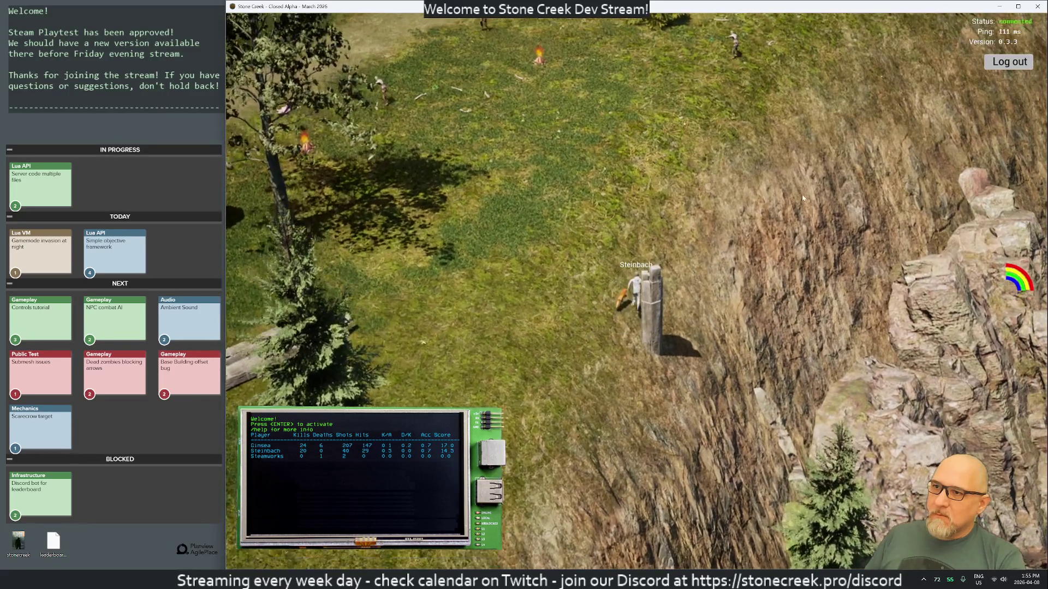
key("d")
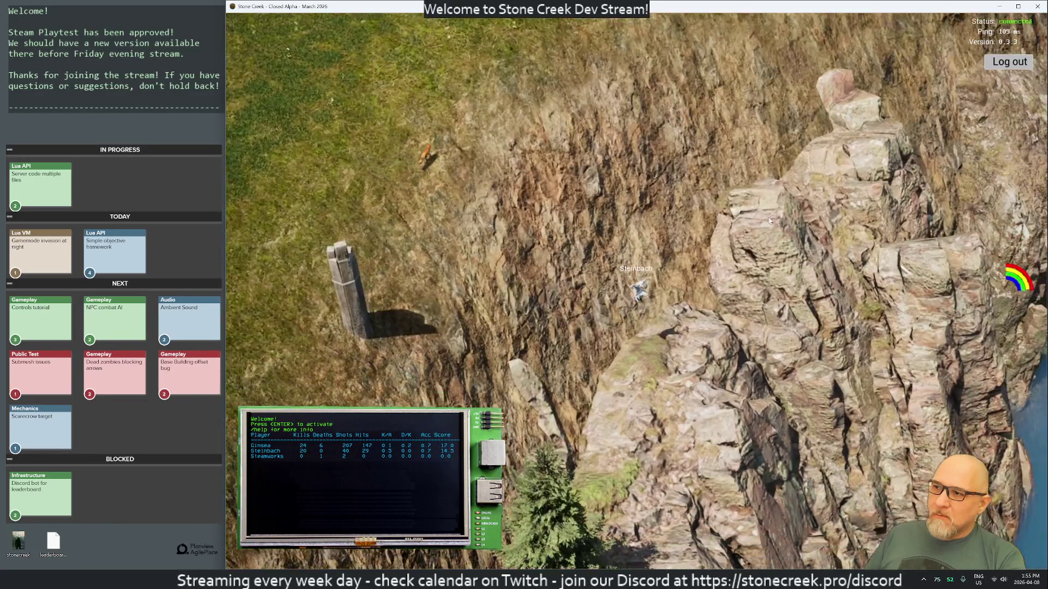
key("d")
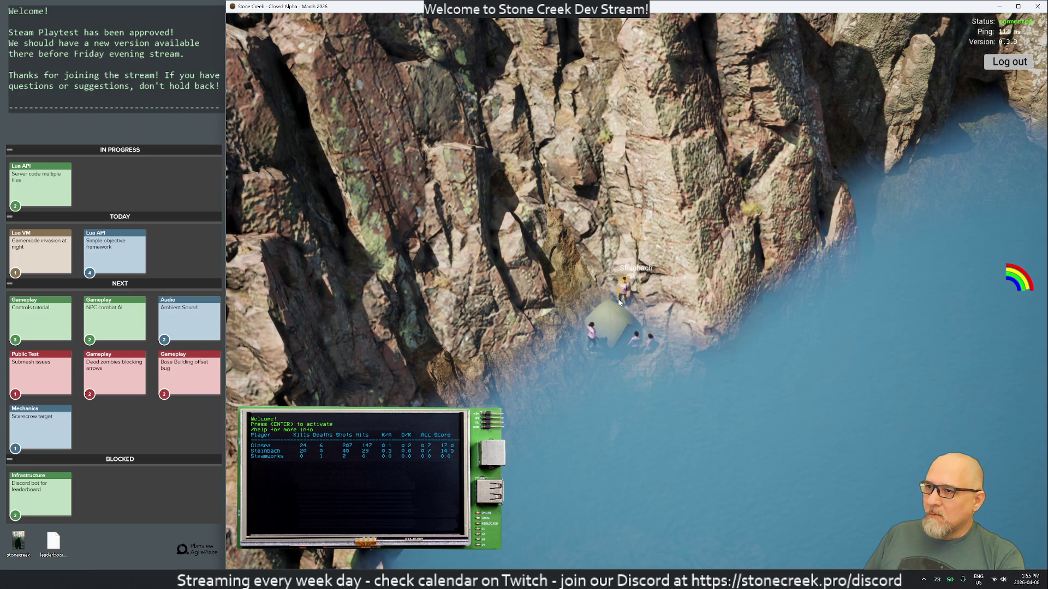
Move the character along the shore and swim out toward the cliff face
key("s")
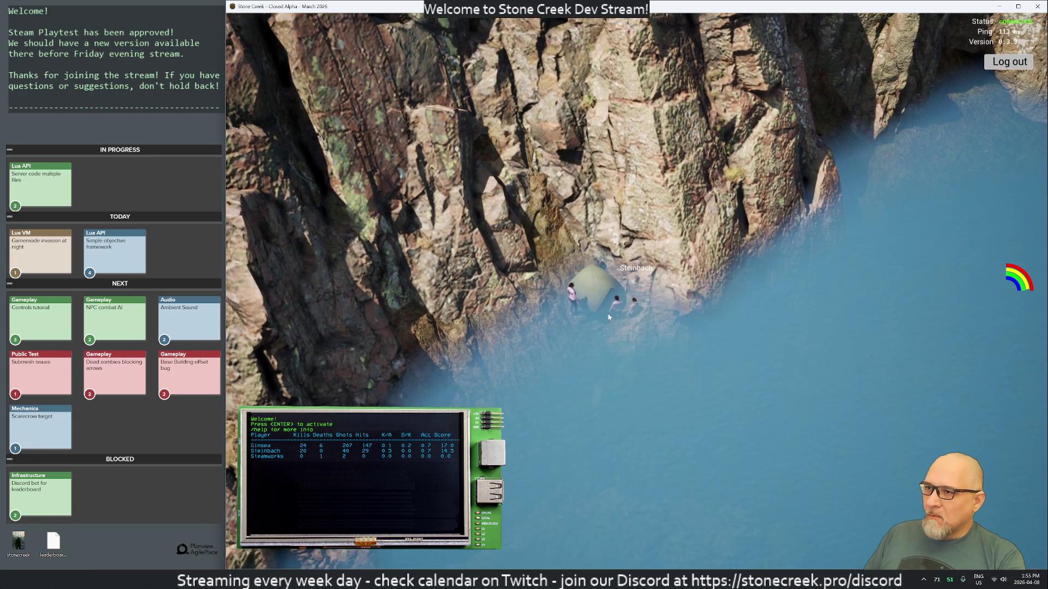
key("s")
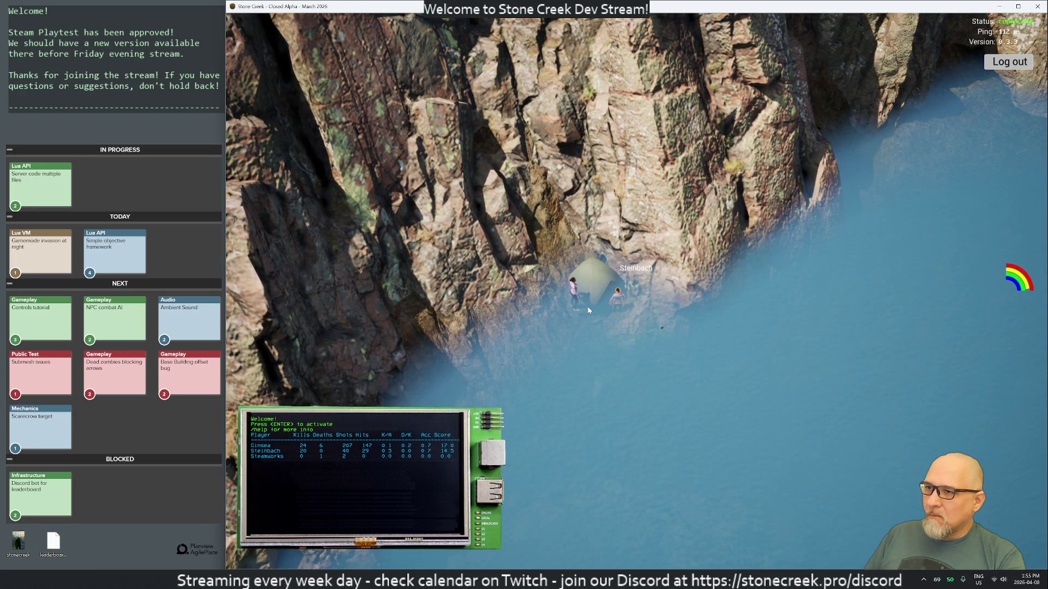
key("a")
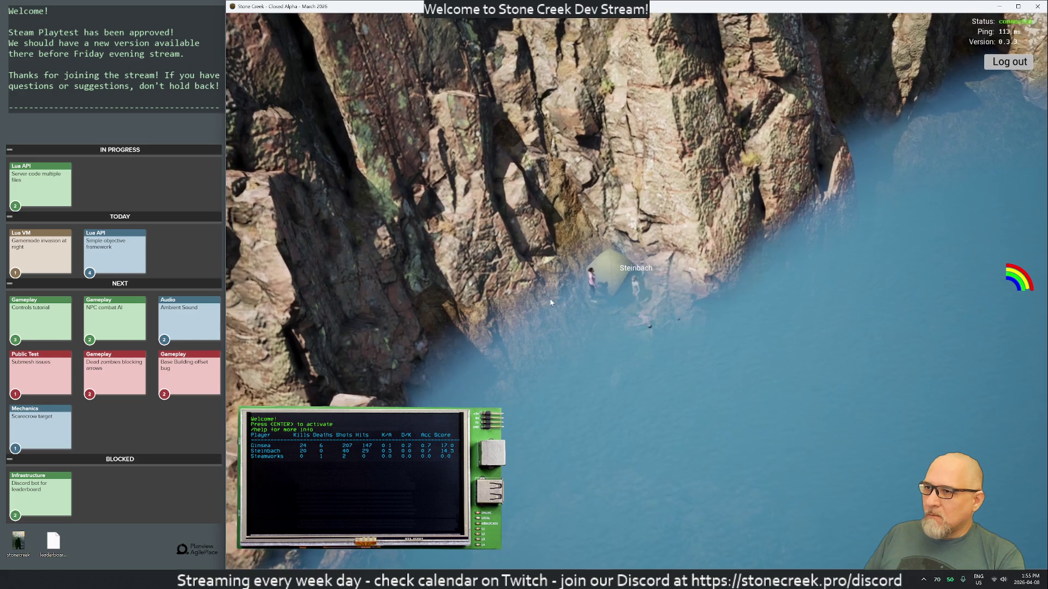
key("a")
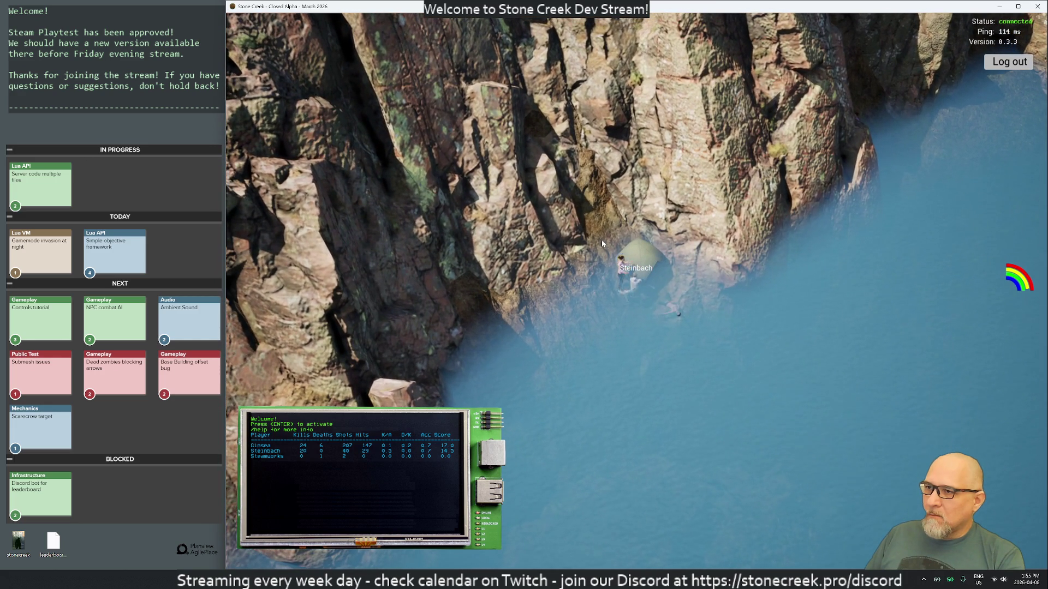
key("s")
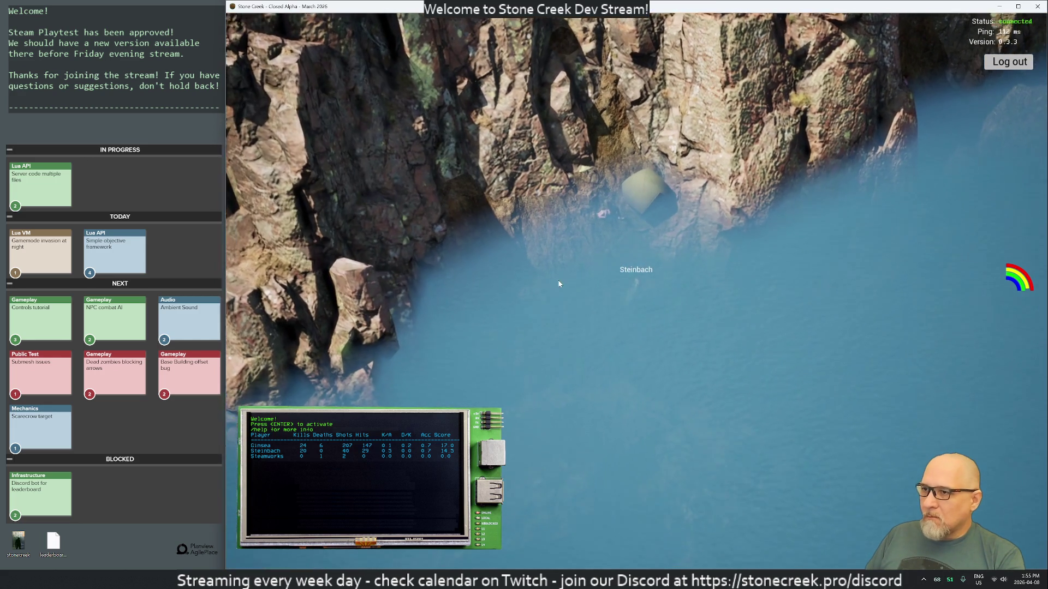
key("d")
key("w")
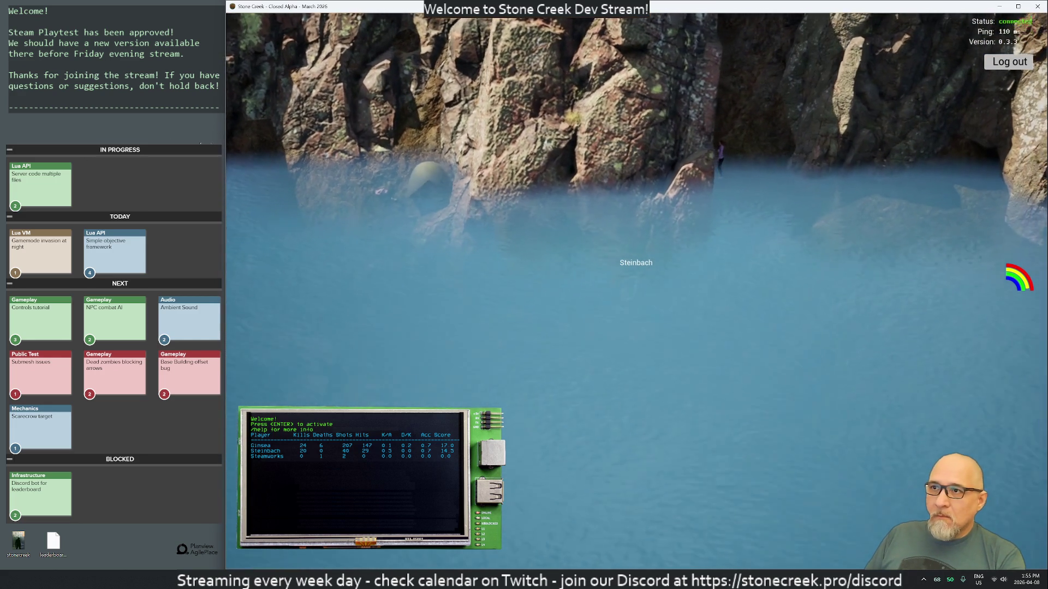
key("w")
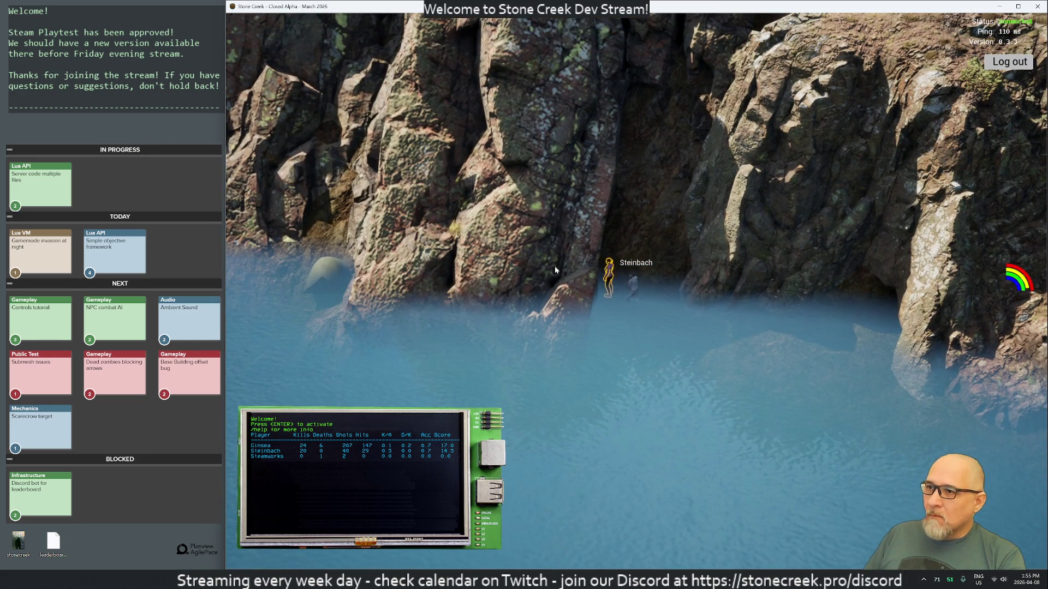
key("s")
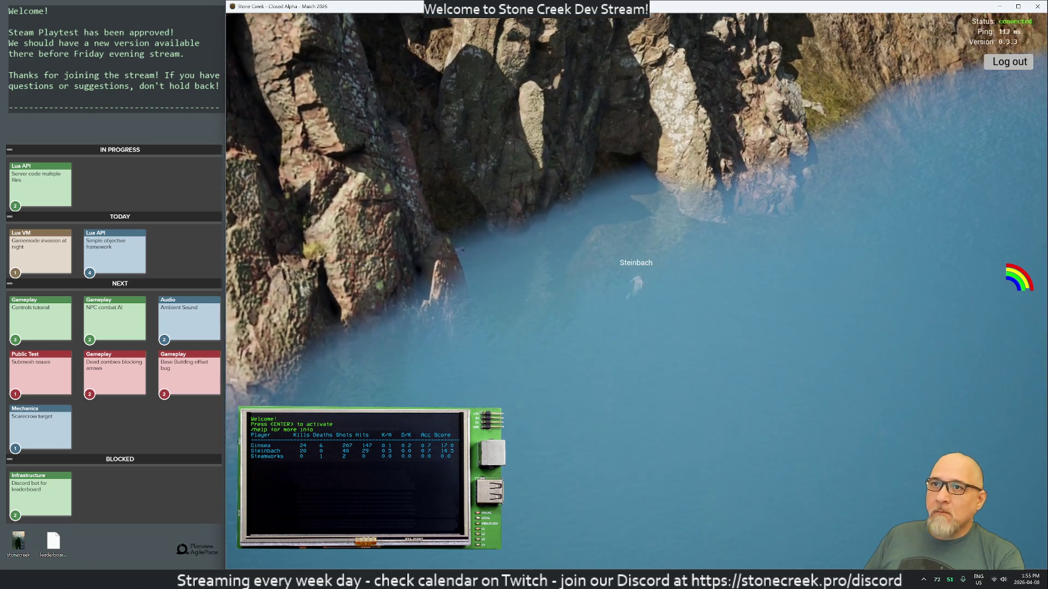
Enter the in-game home command to send the character back to camp
key("Return")
type("e")
key("Return")
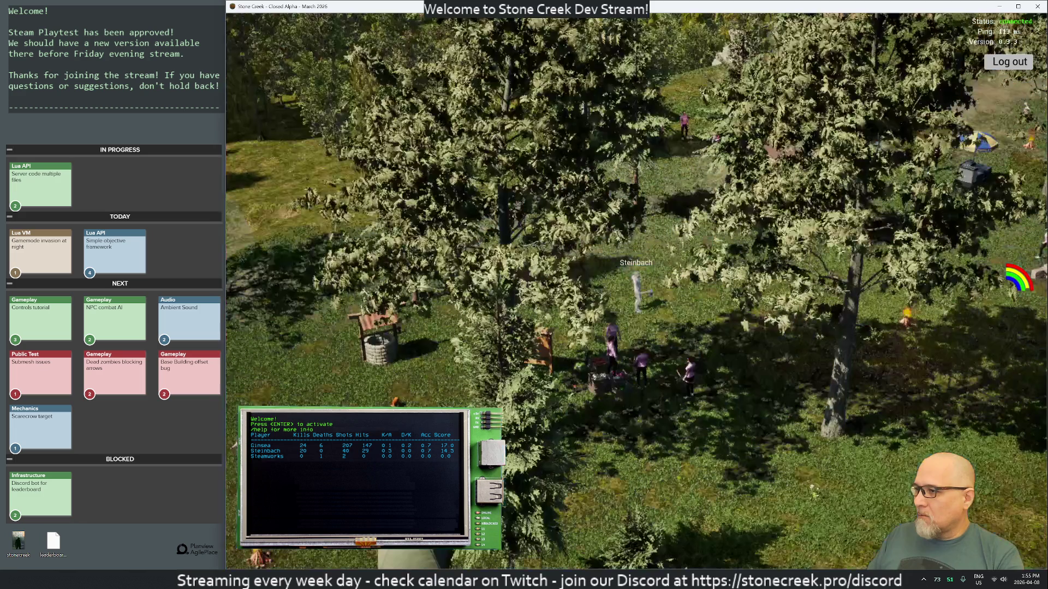
Check the inventory, then shoot an arrow at a nearby zombie in the meadow
key("i")
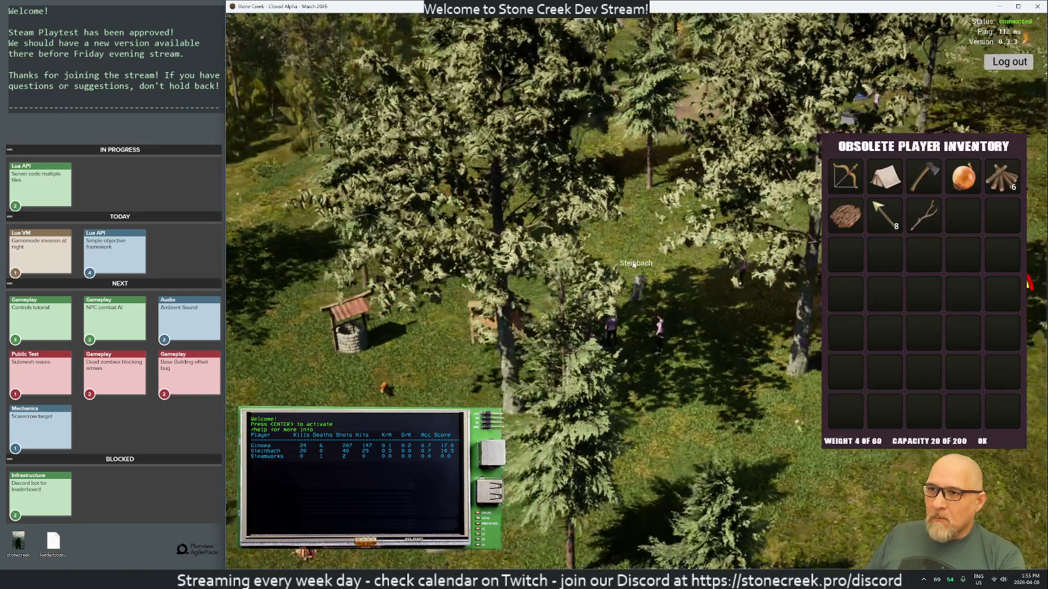
key("i")
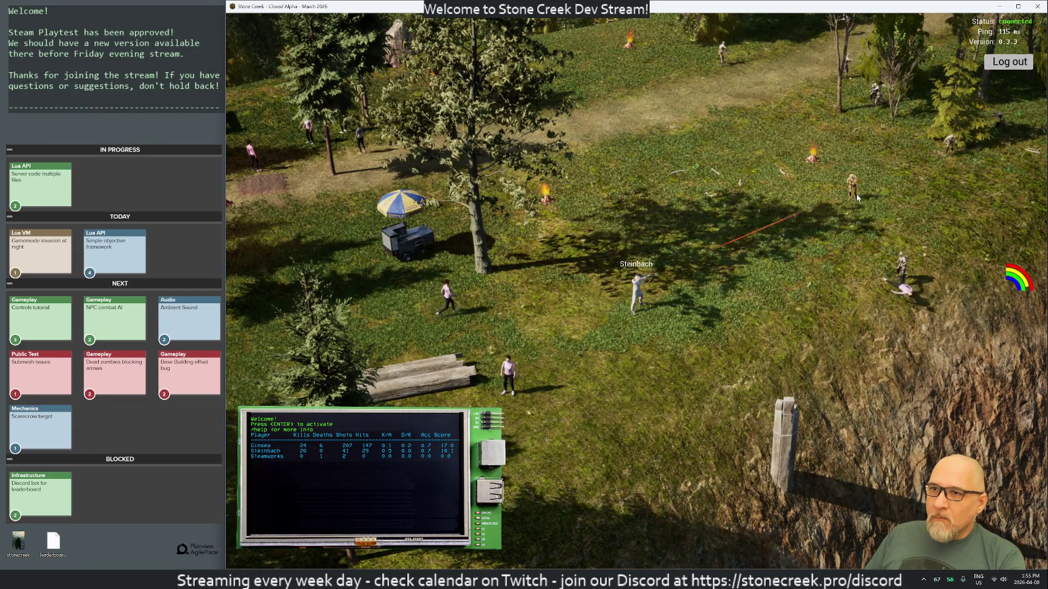
left_click(893, 278)
Walk Steinbach across the field, shooting and killing several zombies
left_click(893, 279)
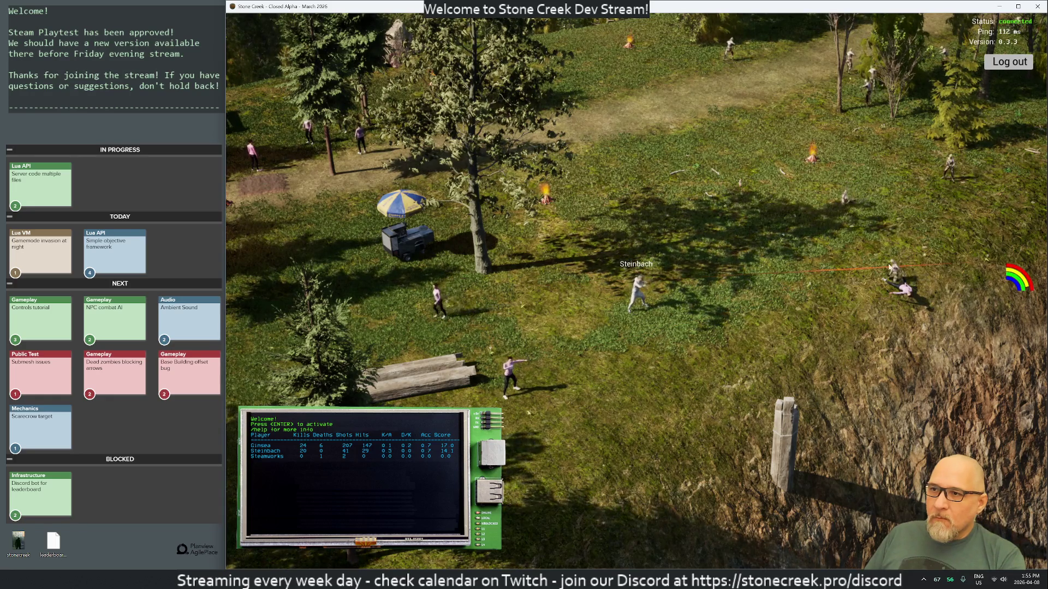
key("d")
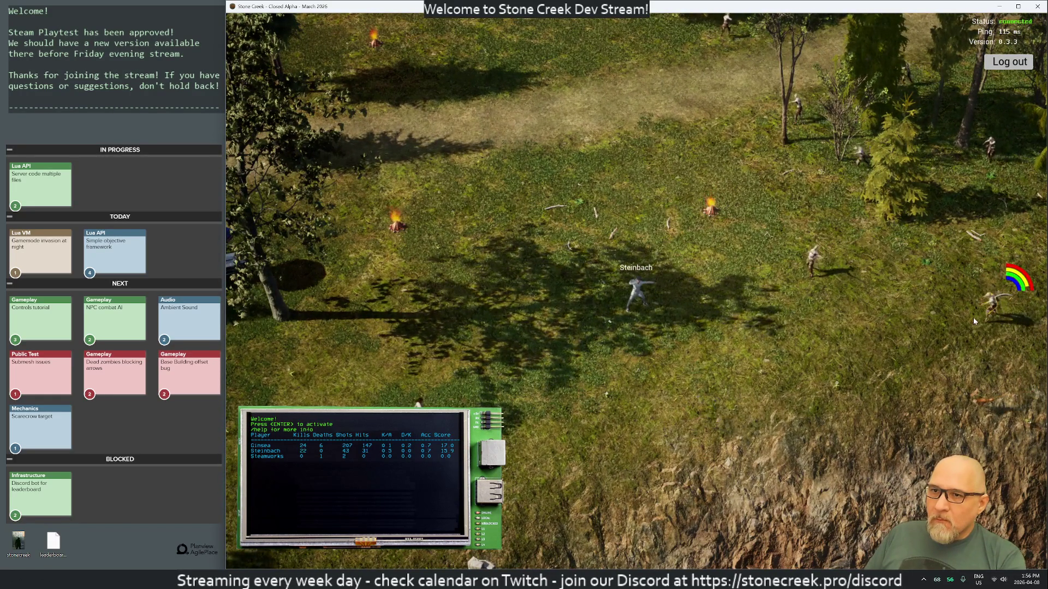
left_click(973, 316)
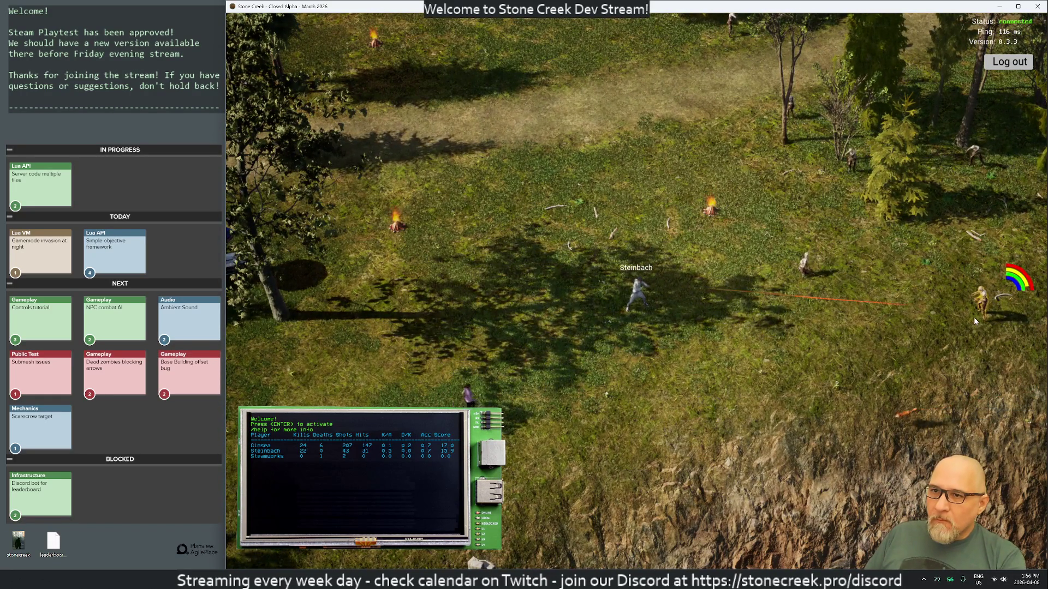
left_click(833, 184)
left_click(816, 175)
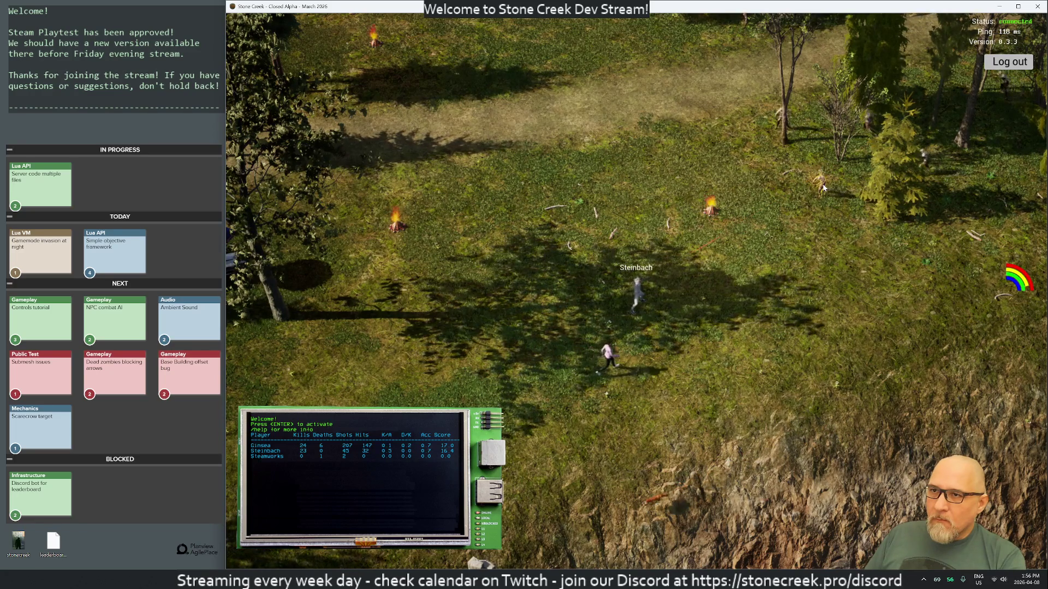
left_click(778, 119)
left_click(778, 118)
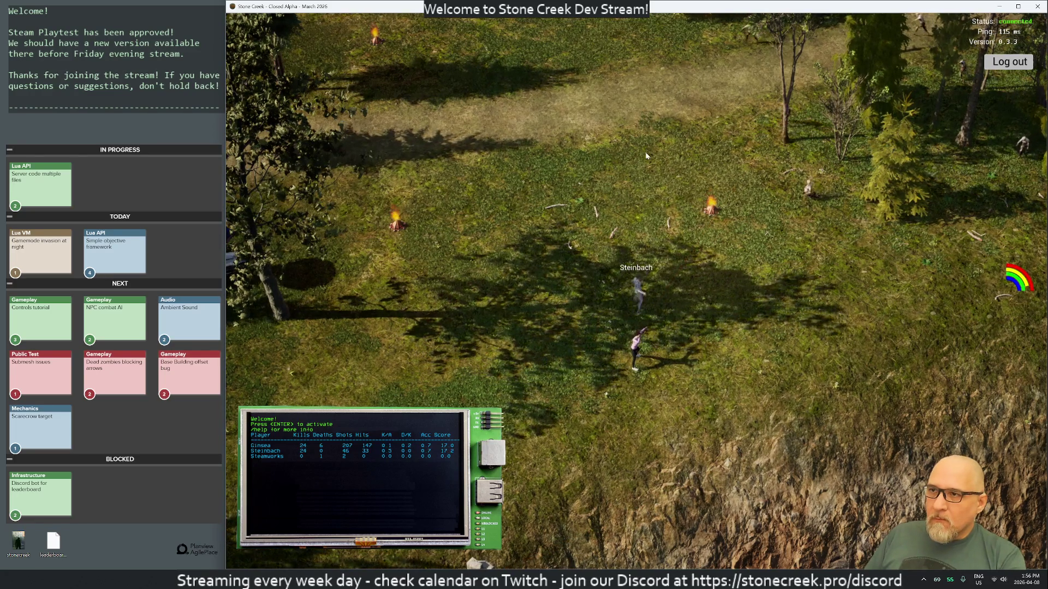
Move Steinbach north and west past the rock, firing at zombies near the campfire
key("w")
key("w")
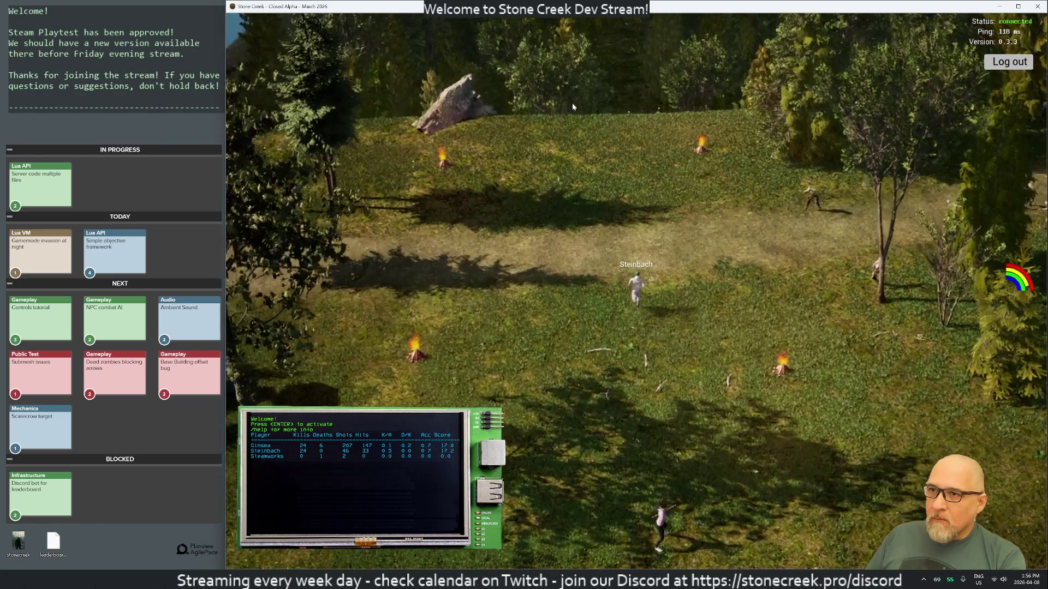
key("w")
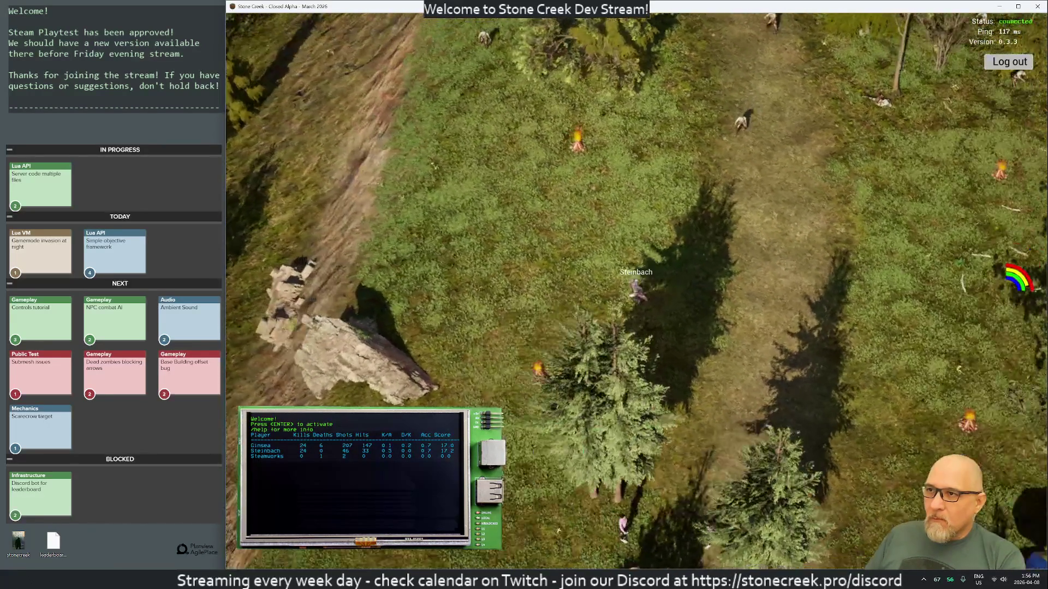
key("a")
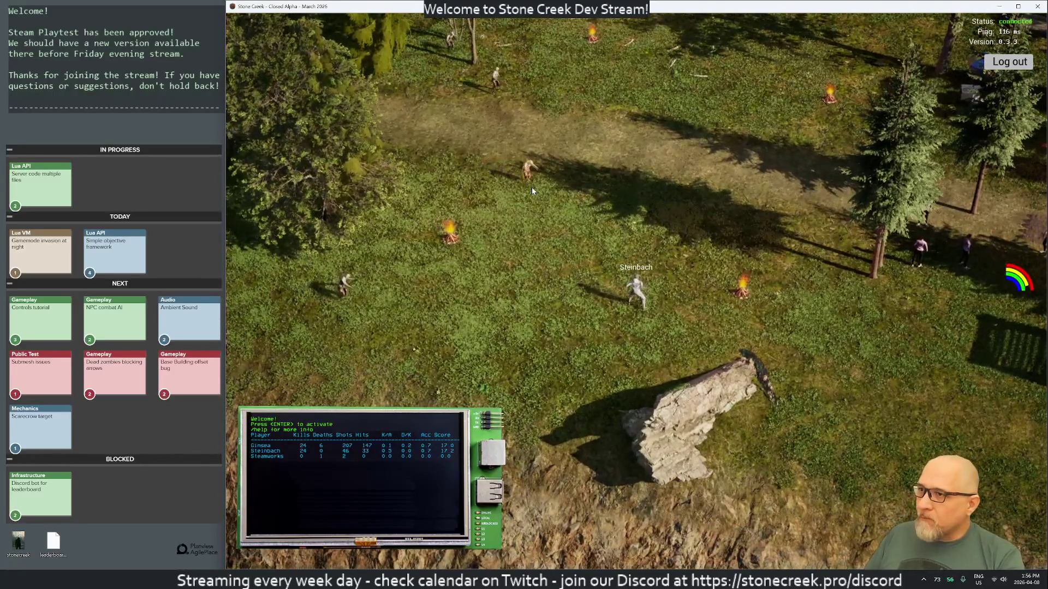
left_click(532, 190)
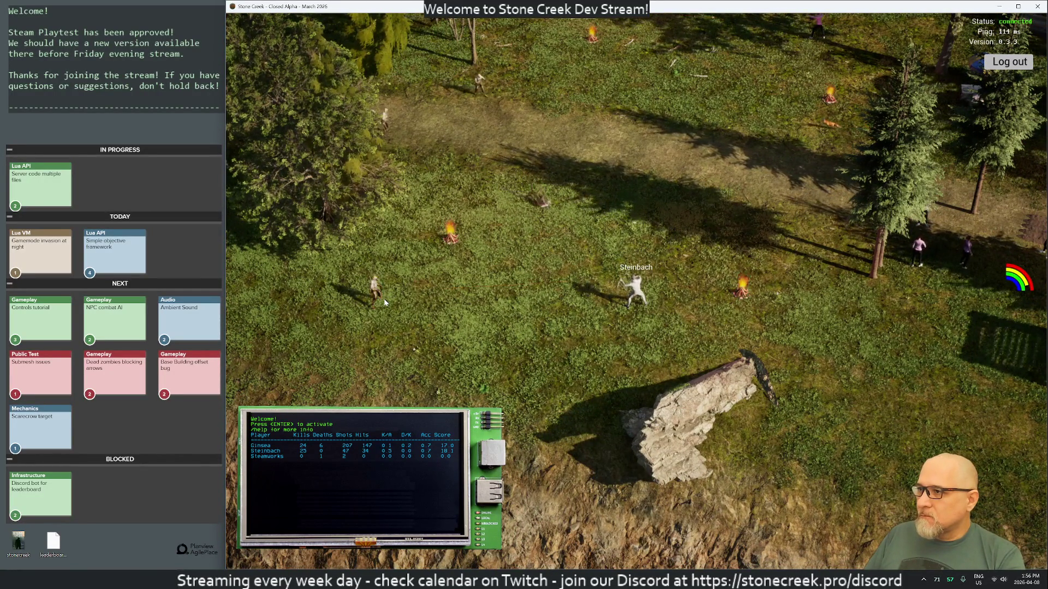
left_click(491, 109)
left_click(490, 106)
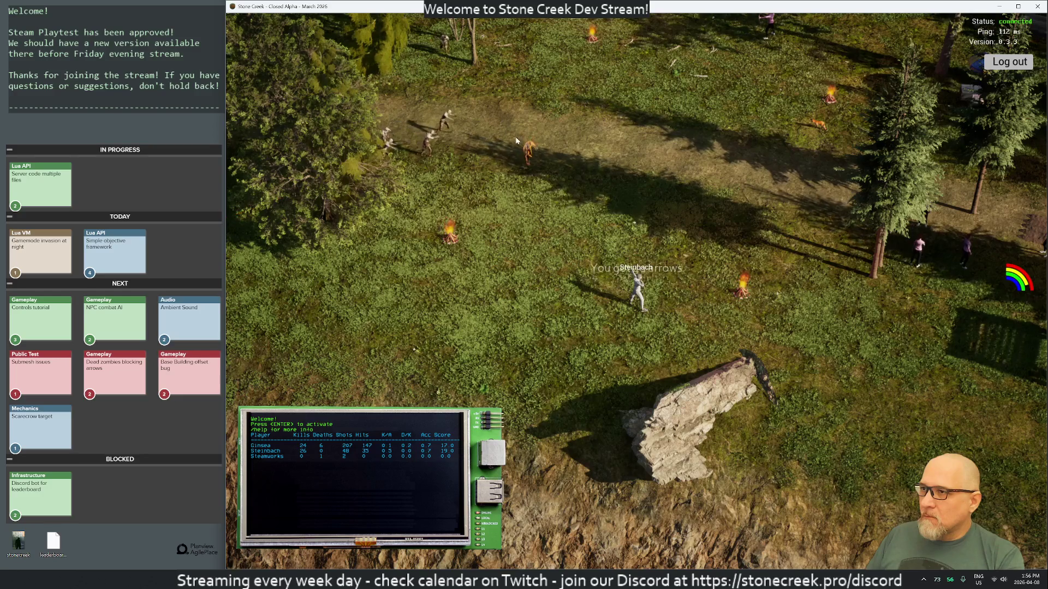
left_click(520, 143)
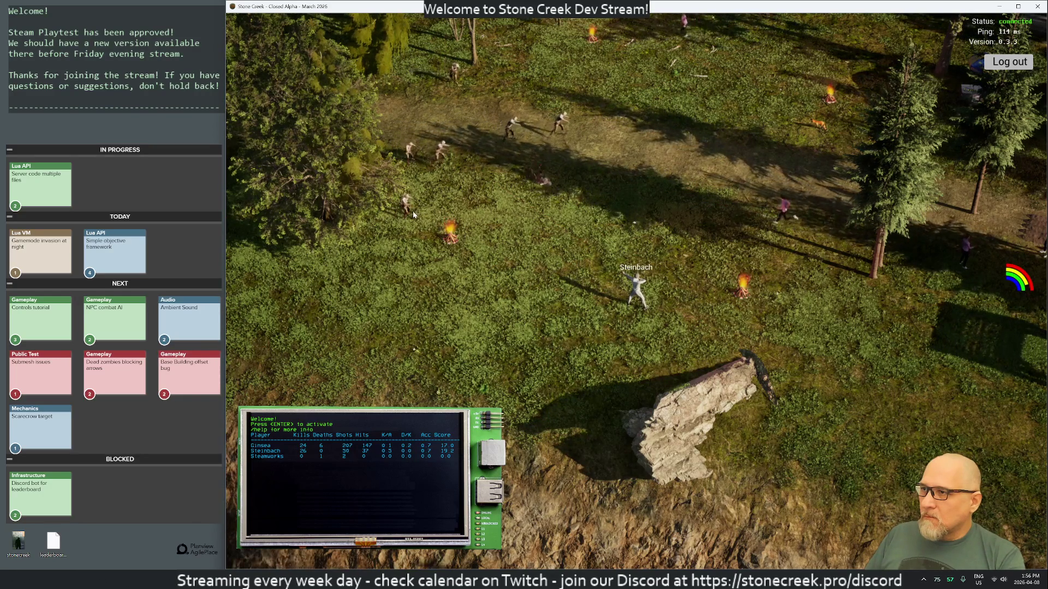
left_click(413, 212)
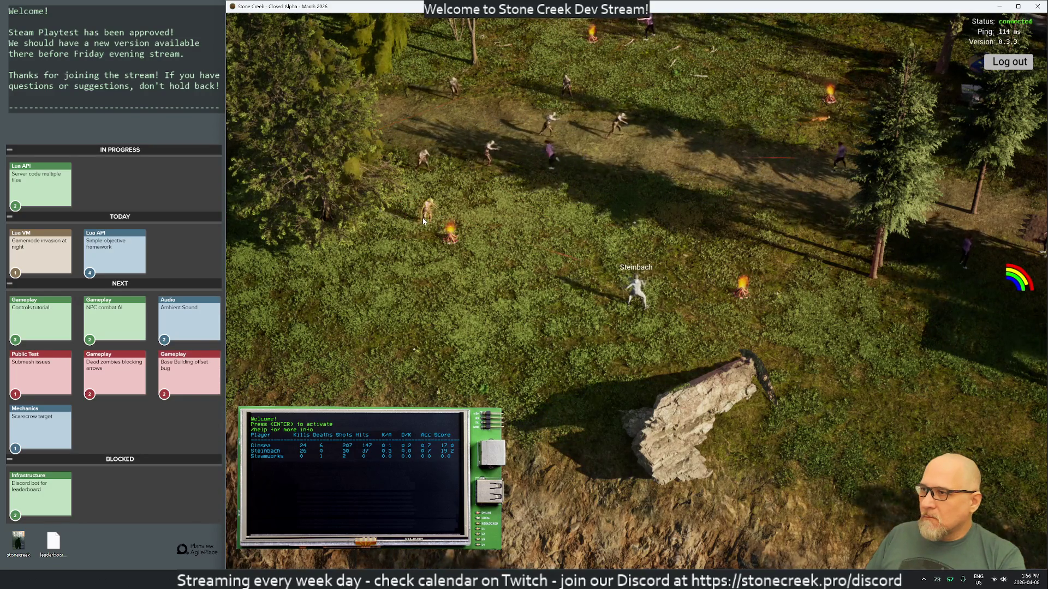
left_click(424, 221)
left_click(438, 228)
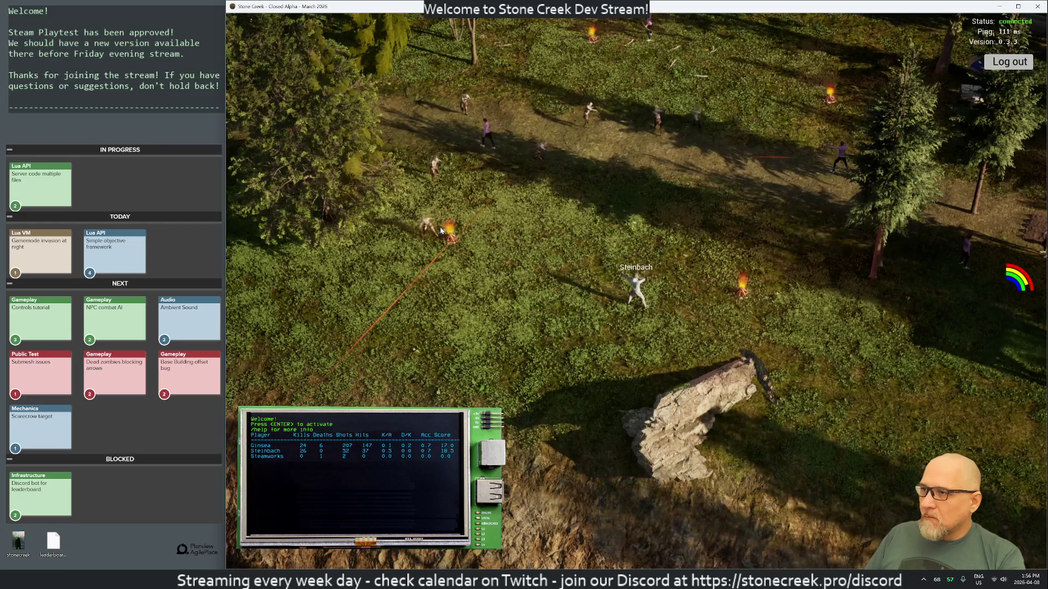
Move Steinbach left and finish off the zombies by the campfires
key("a")
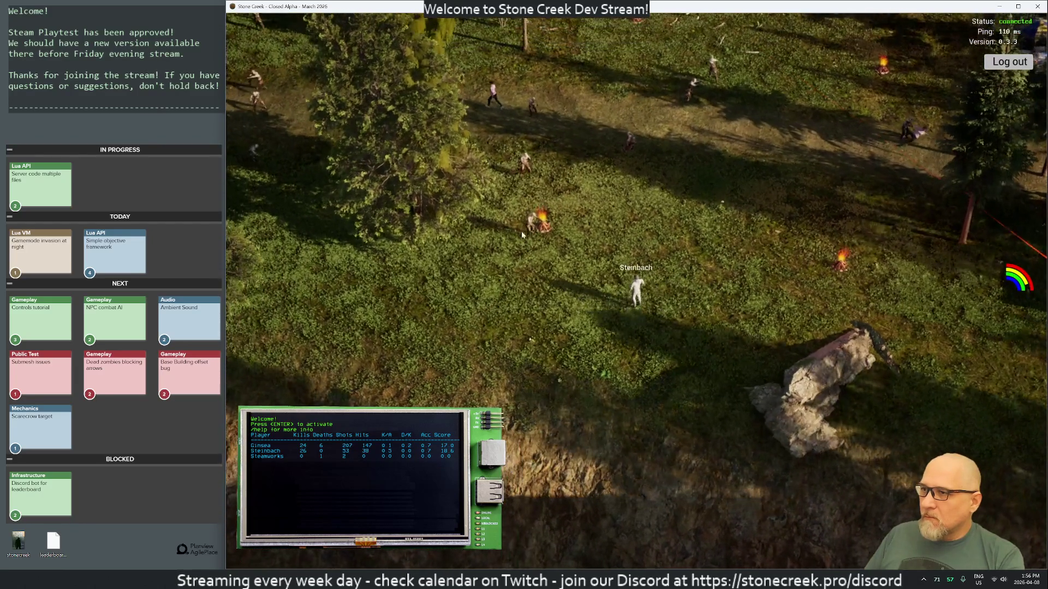
left_click(530, 235)
left_click(531, 233)
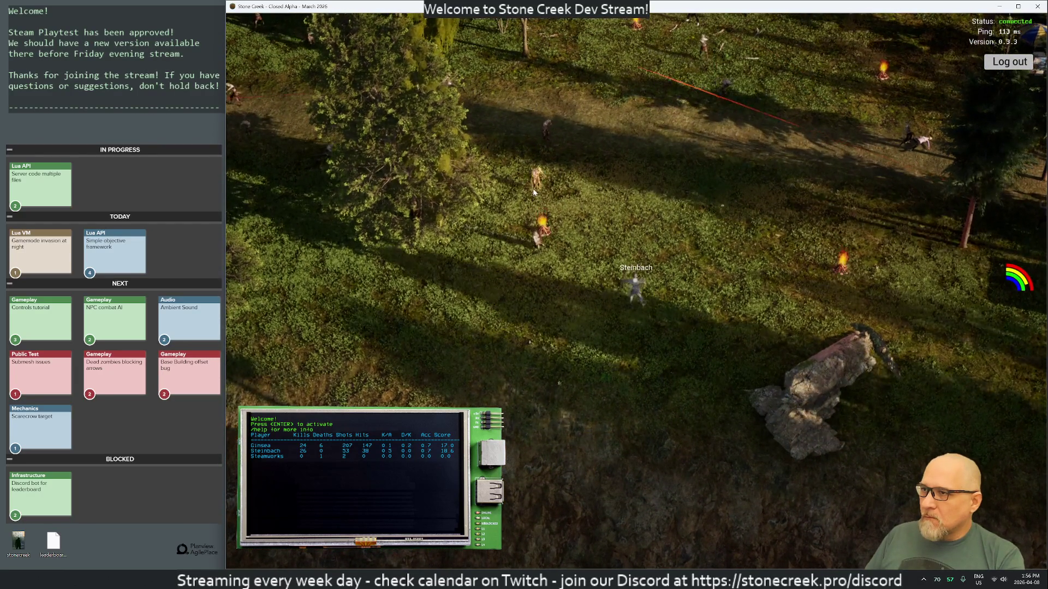
left_click(529, 180)
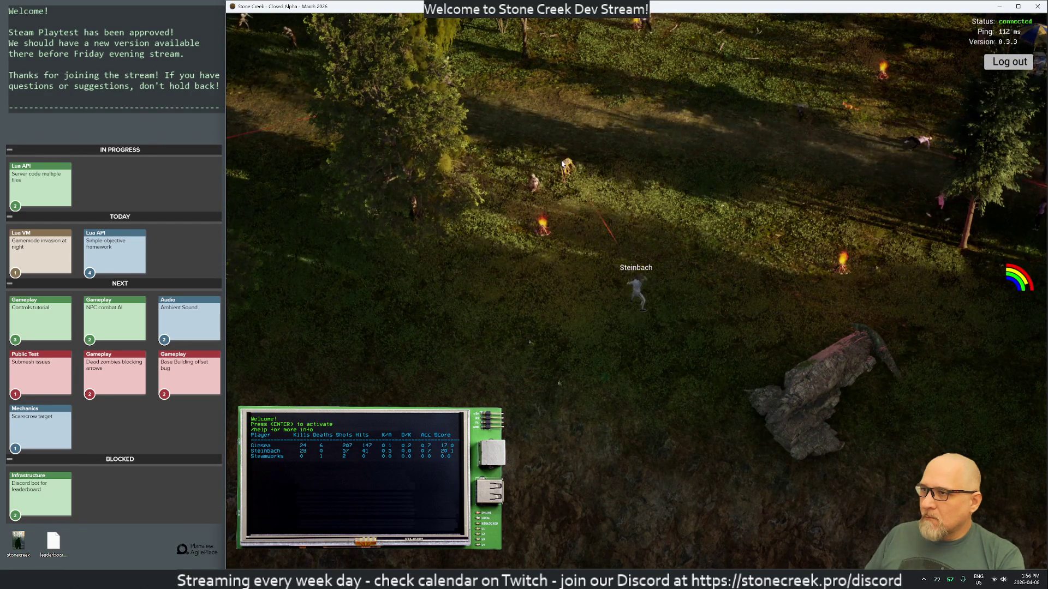
left_click(561, 160)
left_click(546, 181)
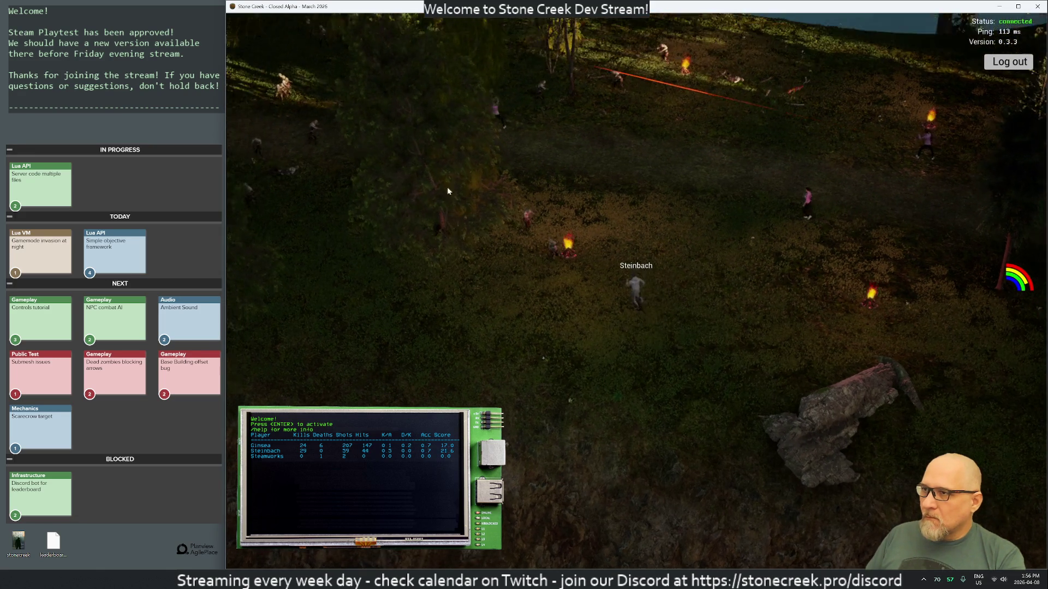
Walk Steinbach through the dark field, shooting zombies including the yellow one
left_click(456, 188)
left_click(338, 187)
key("s")
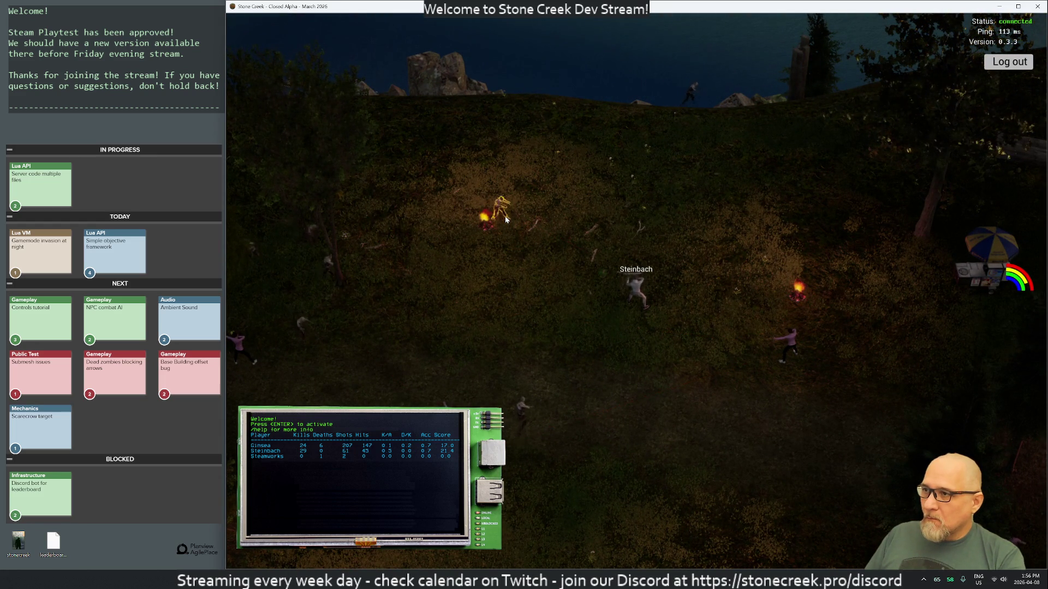
left_click(539, 222)
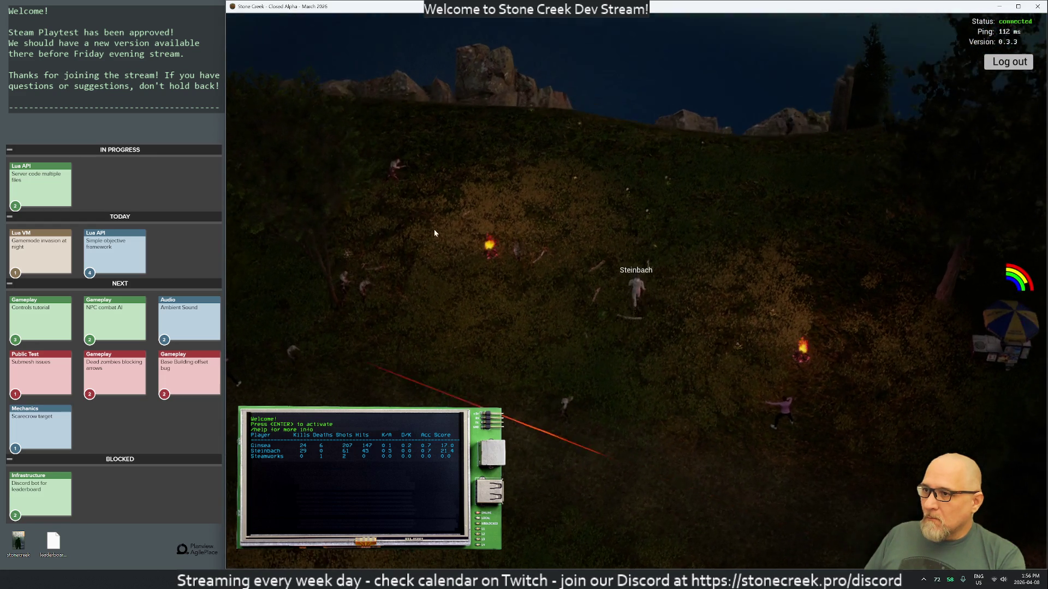
key("a")
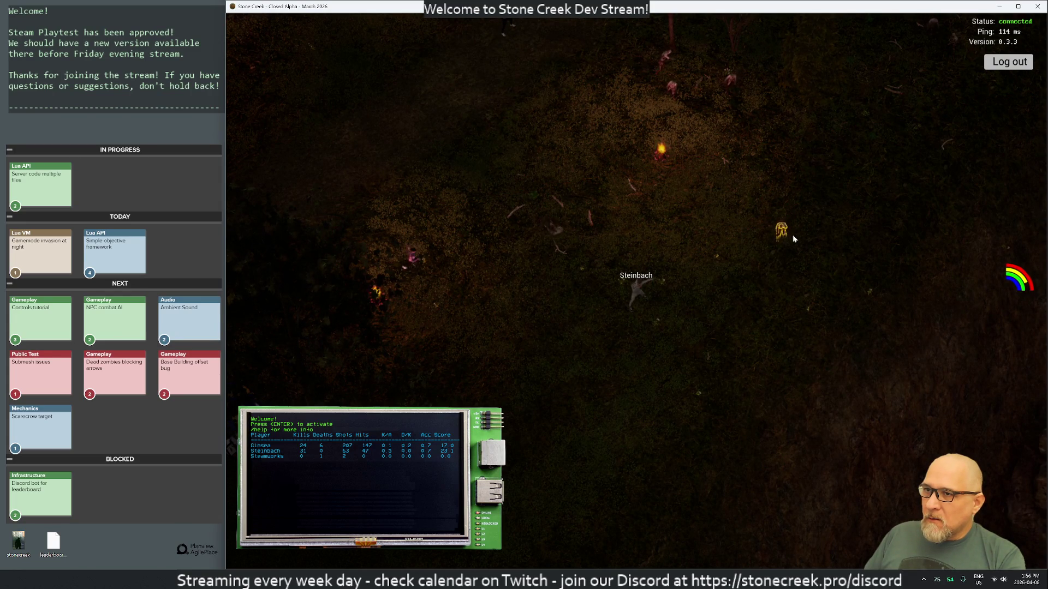
left_click(793, 238)
left_click(798, 249)
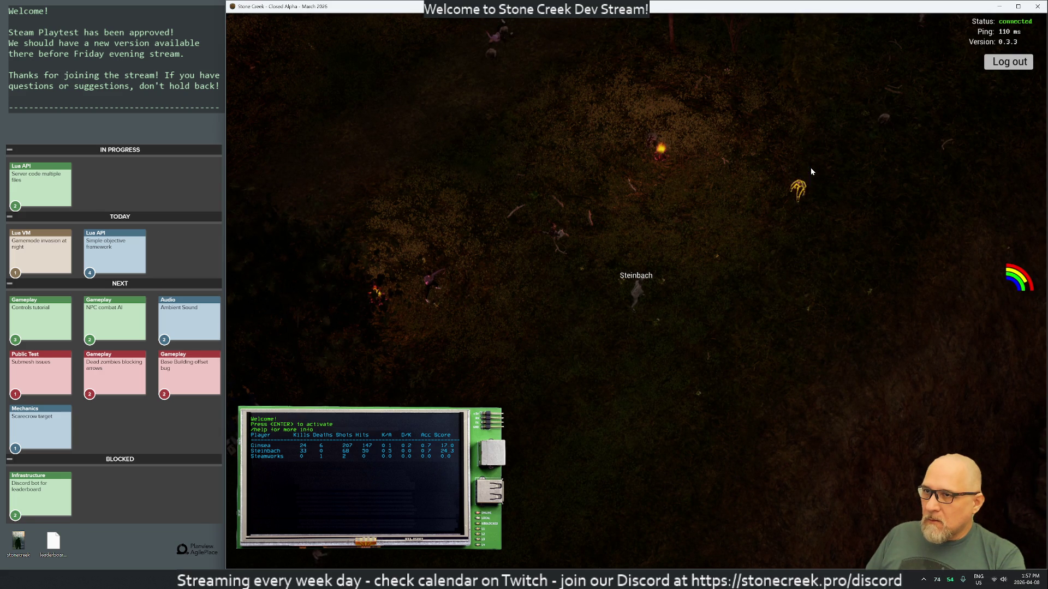
left_click(773, 244)
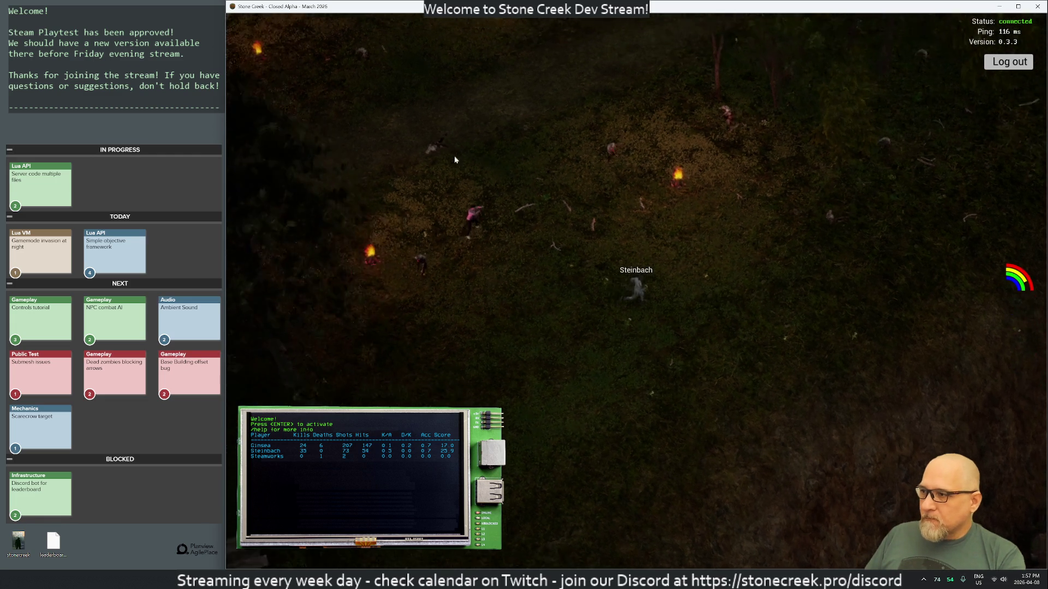
left_click(426, 156)
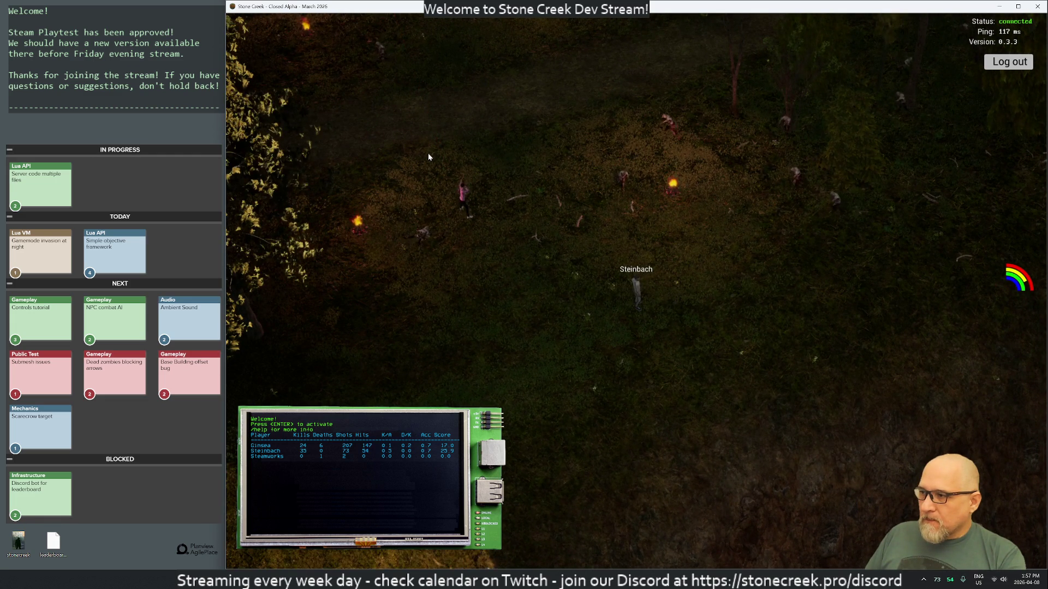
Glance at the full map, then shoot zombies while walking Steinbach left
key("m")
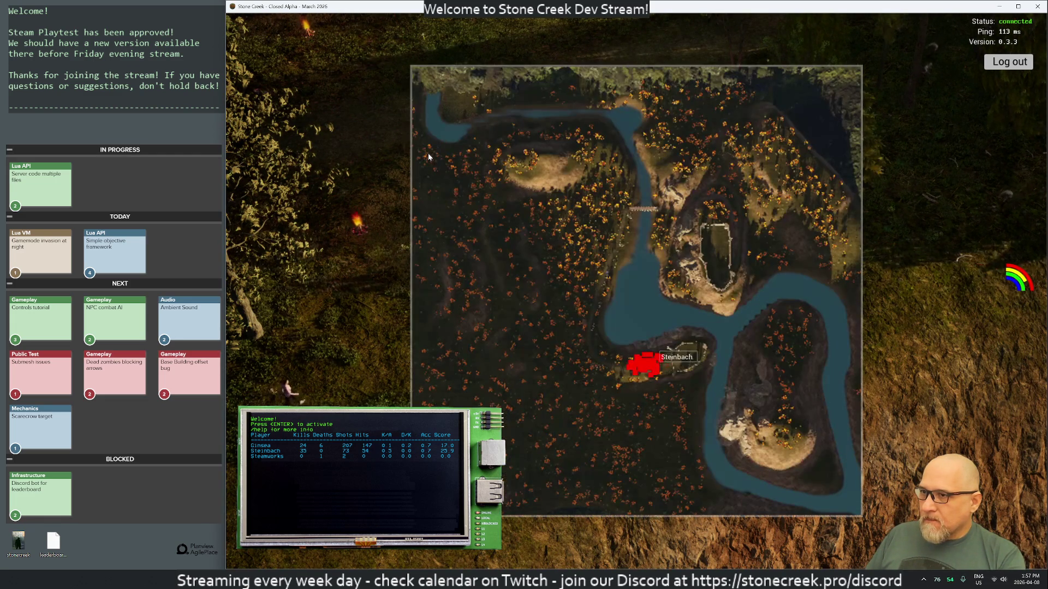
key("m")
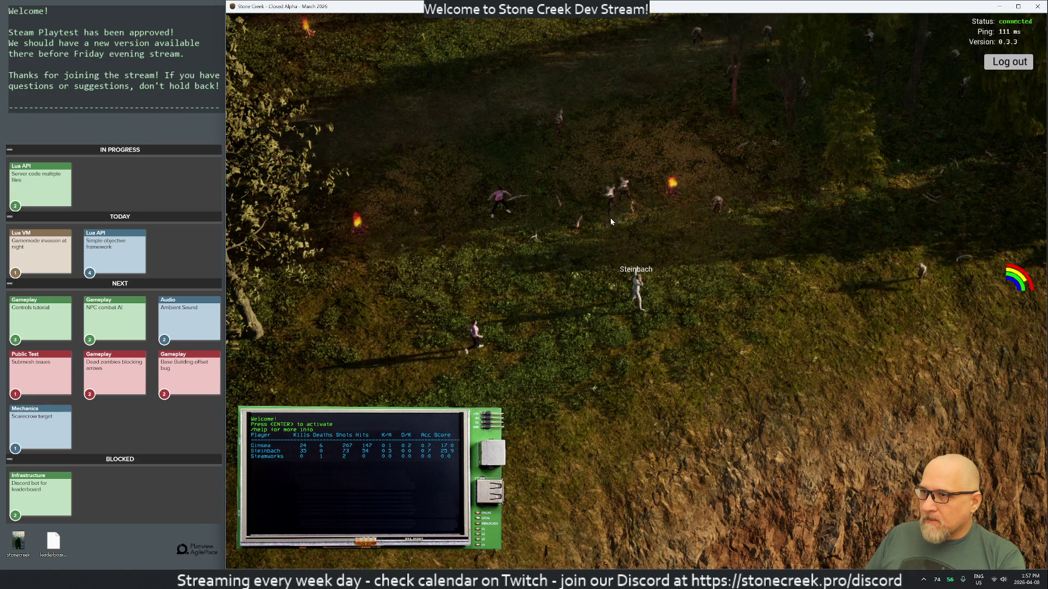
left_click(704, 229)
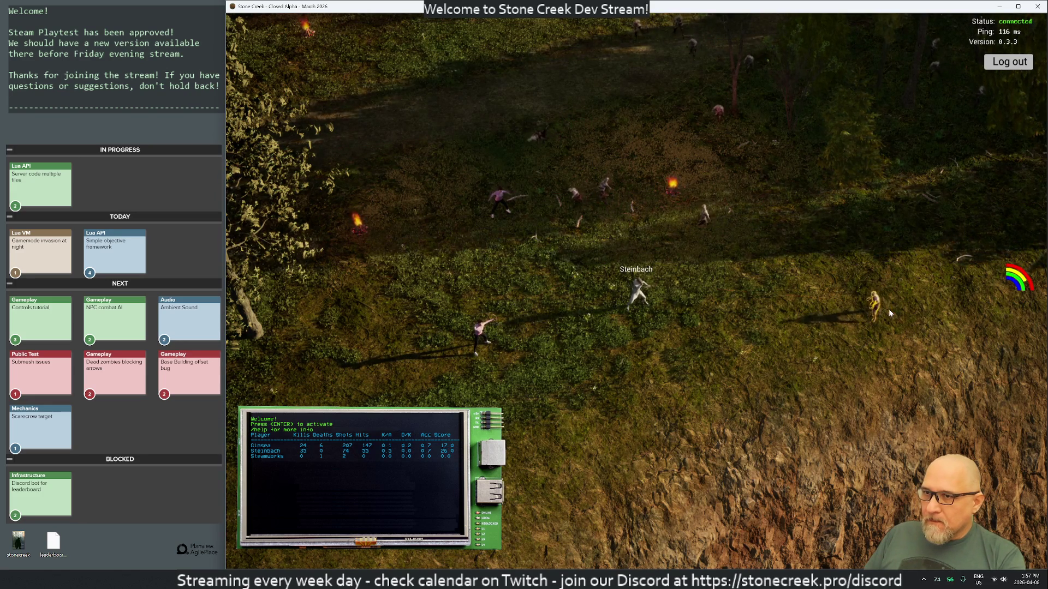
key("a")
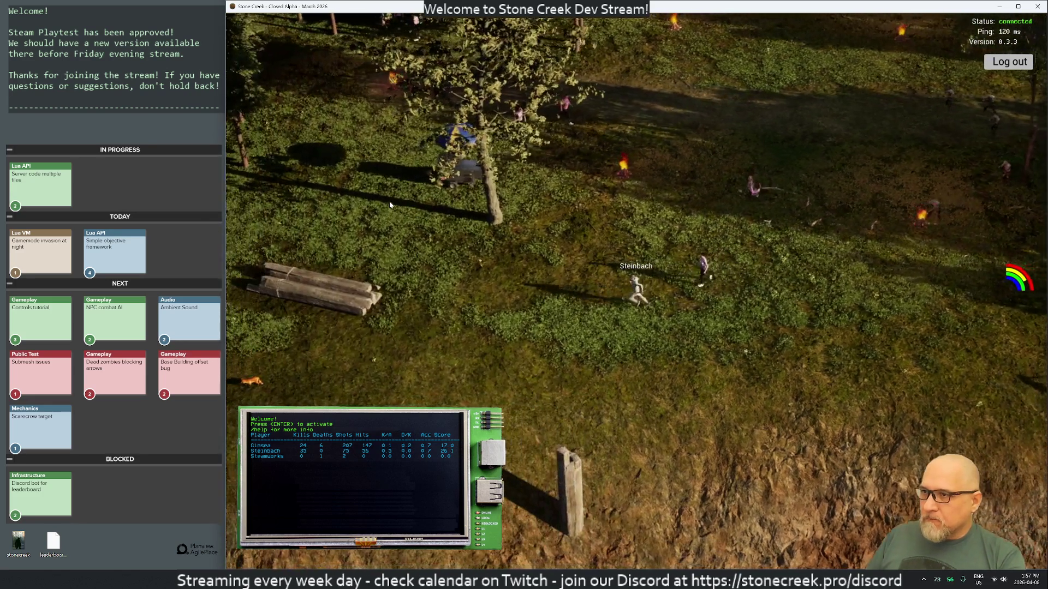
left_click(390, 206)
Walk Steinbach left toward the river and campfire, then log out and close Stone Creek
key("a")
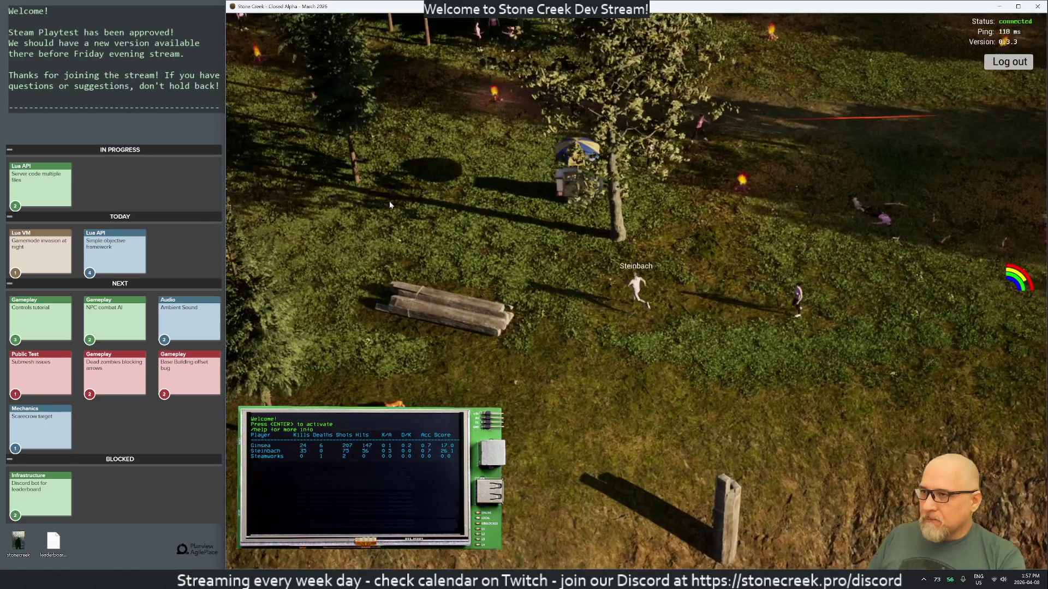
key("a")
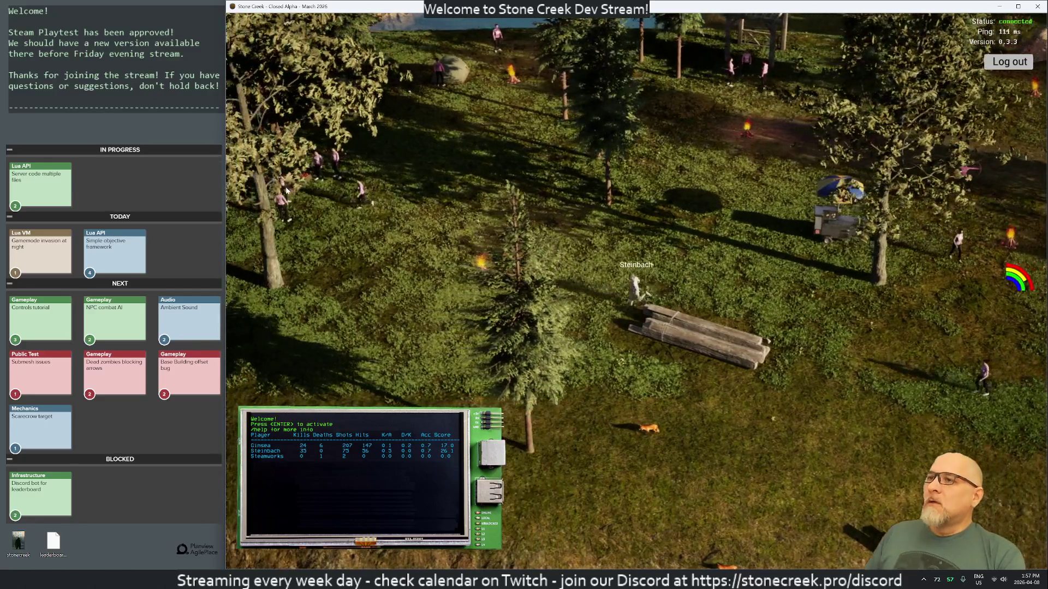
key("a")
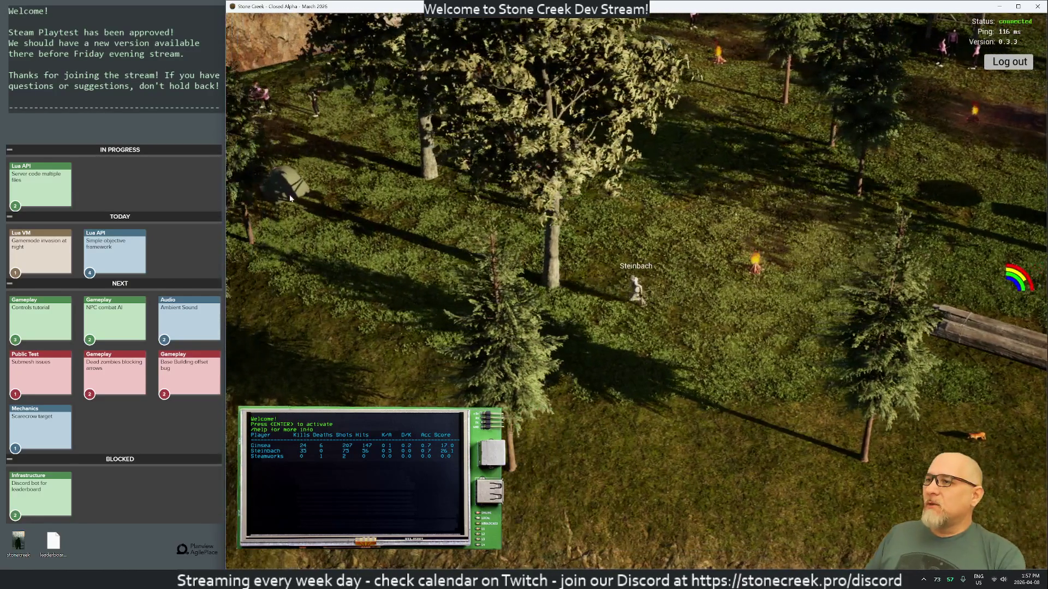
key("a")
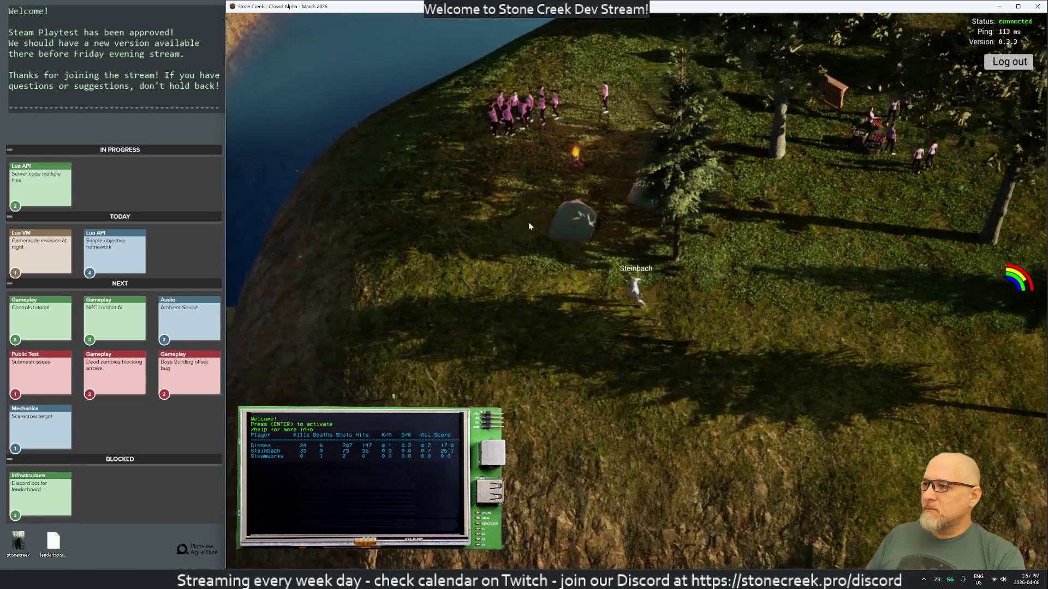
left_click_drag(528, 226, 1005, 53)
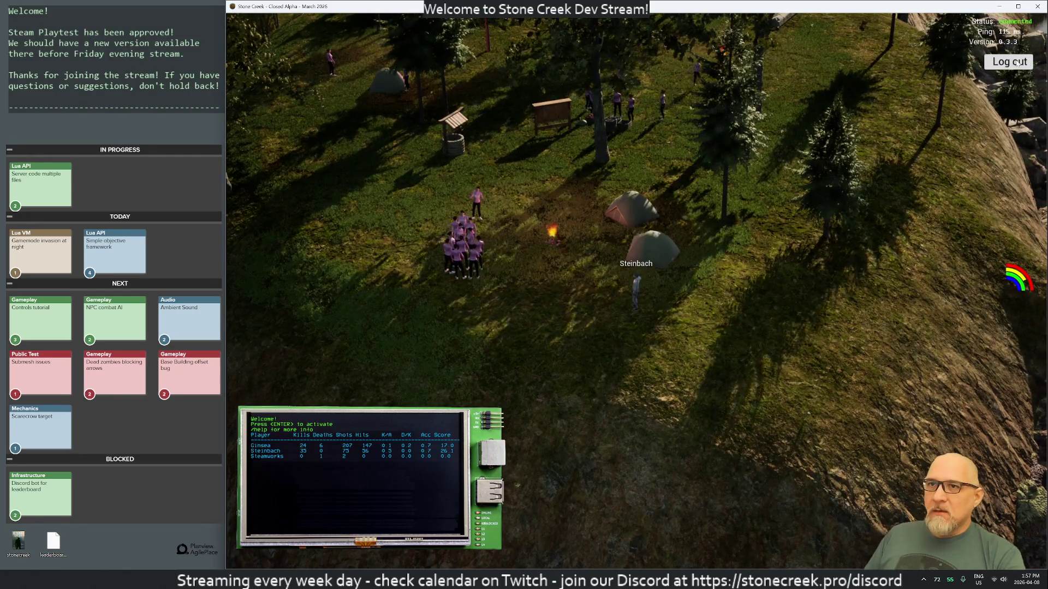
left_click(1018, 64)
left_click(904, 451)
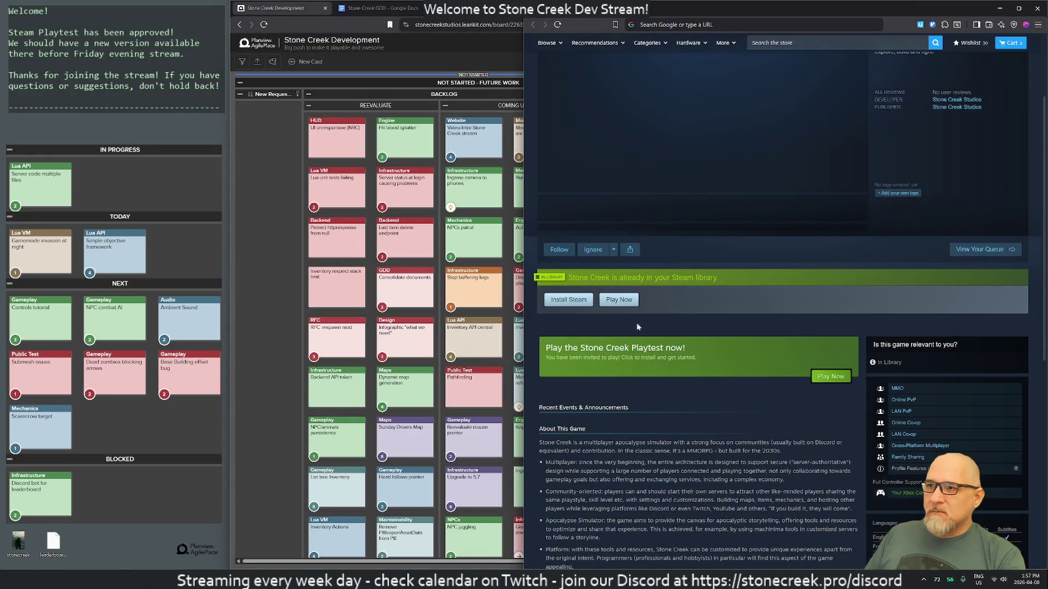
Load the Stone Creek store page address in a private window, which shows only the Steam front page, then close it
scroll(739, 348, "up", 3)
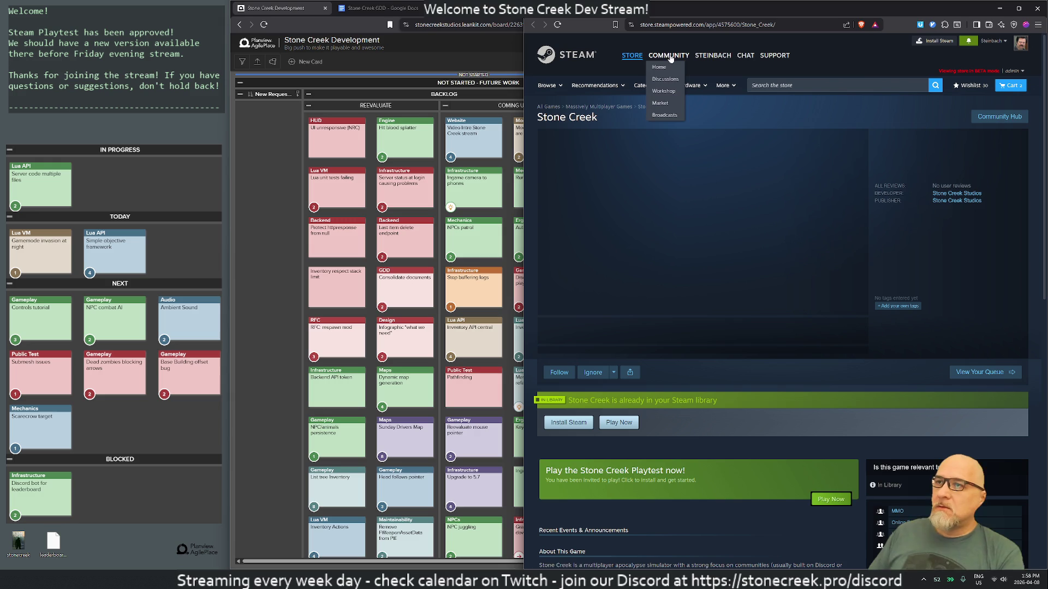
left_click(662, 23)
key("ctrl+shift+n")
type("https://store.steampowered.com/app/4575600/Stone_Creek/")
key("Return")
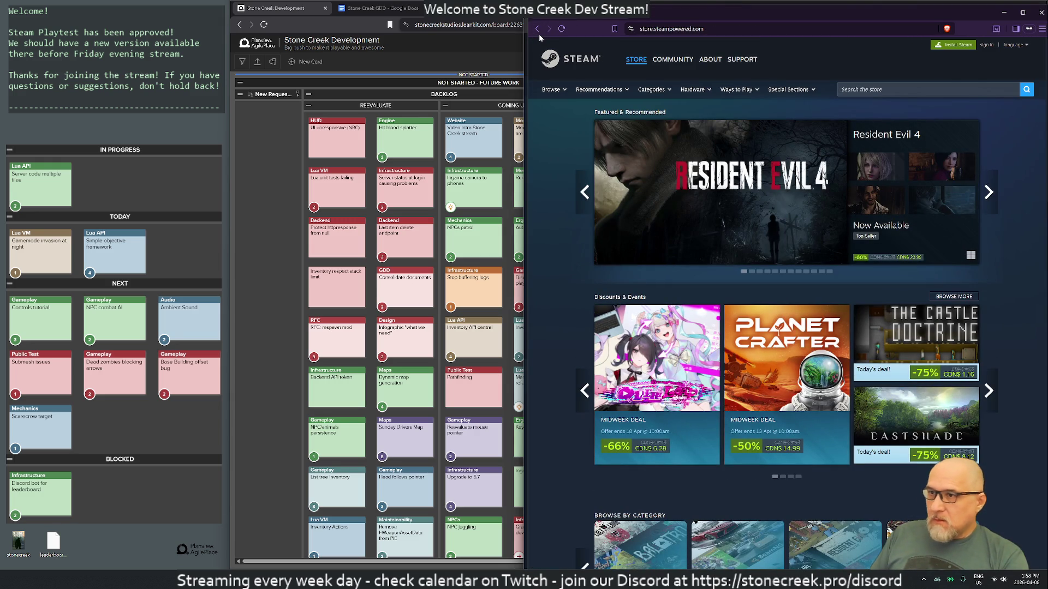
key("ctrl+w")
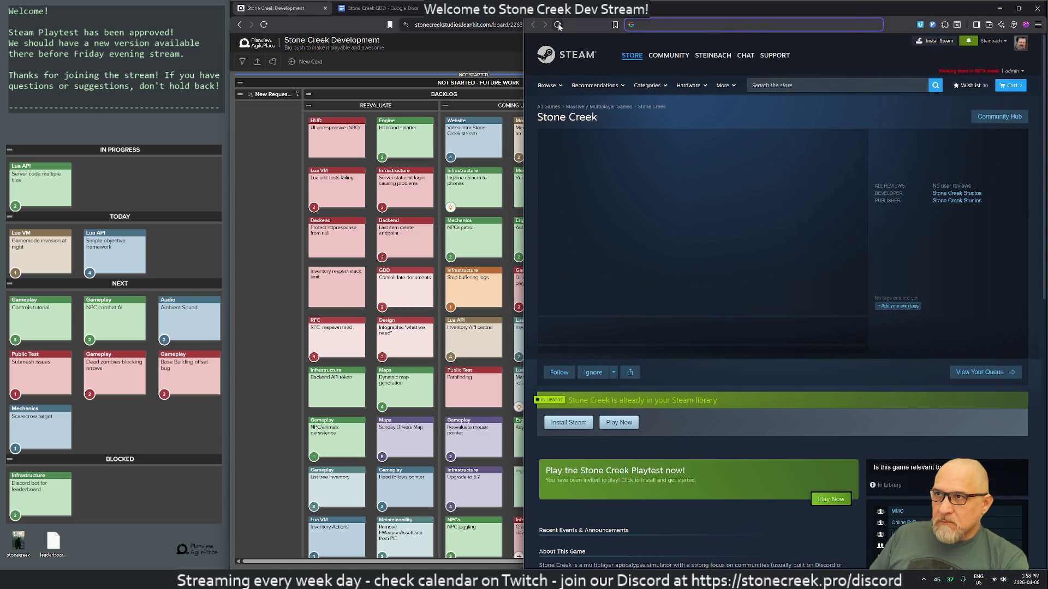
Clear the browser address bar and bring up the Windows Start menu
key("ctrl+l")
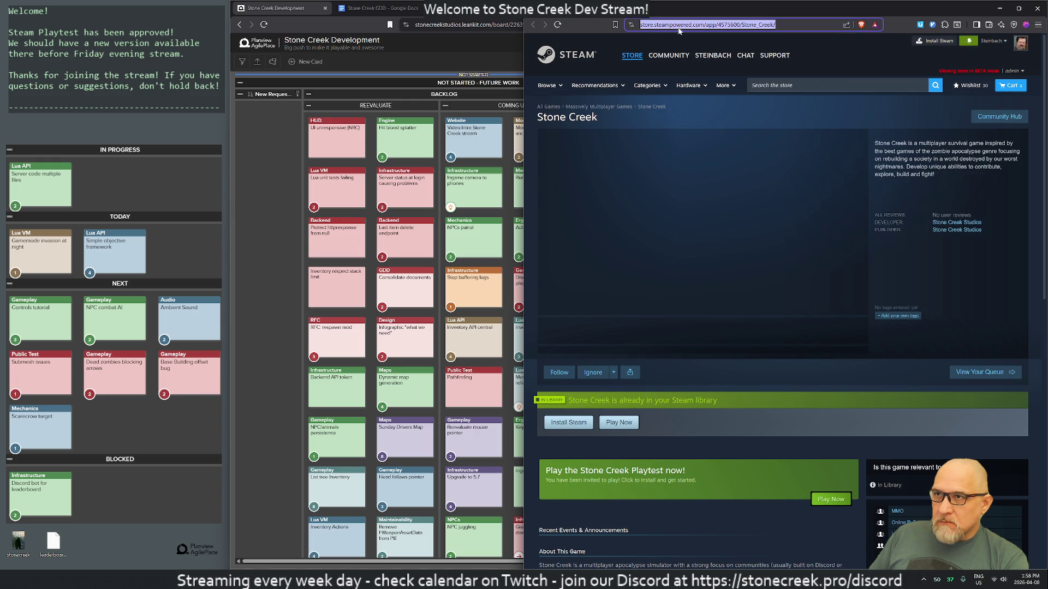
key("BackSpace")
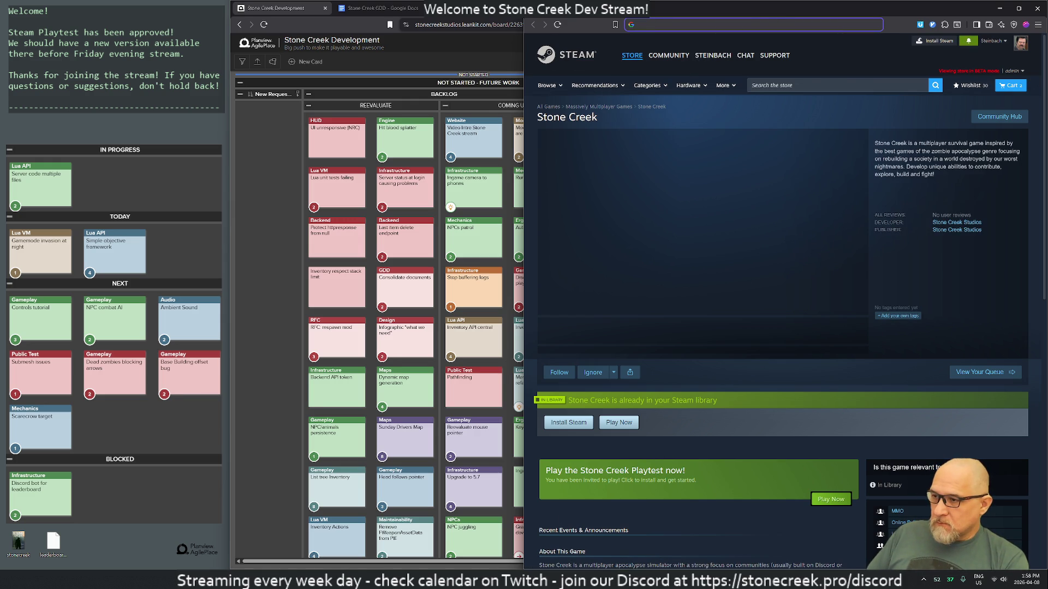
key("super")
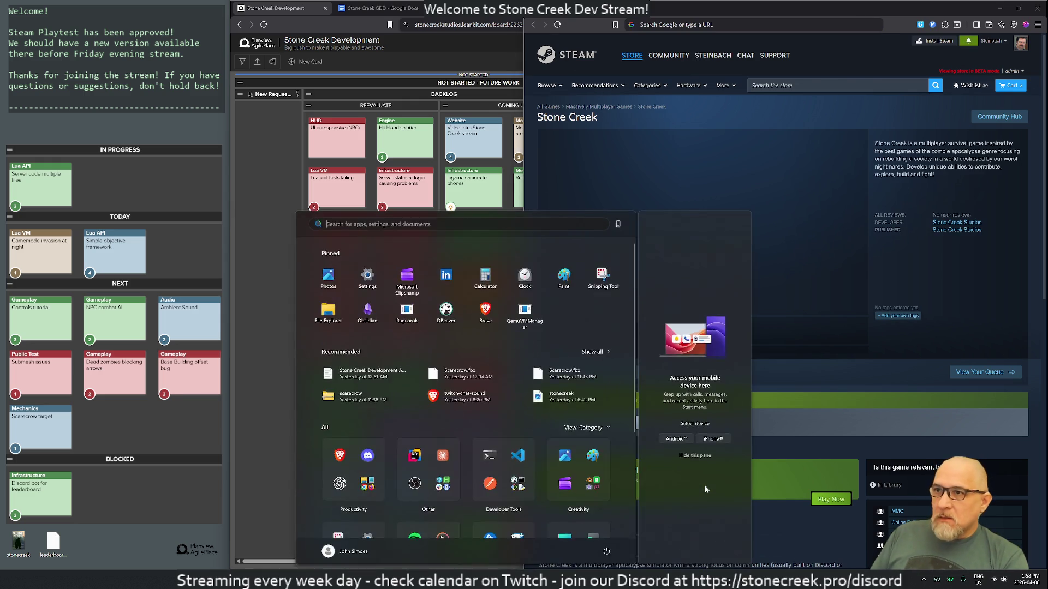
Launch Discord, then try Follow on Stone Creek twice, dismissing the saving-changes error each time
type("discord")
key("Return")
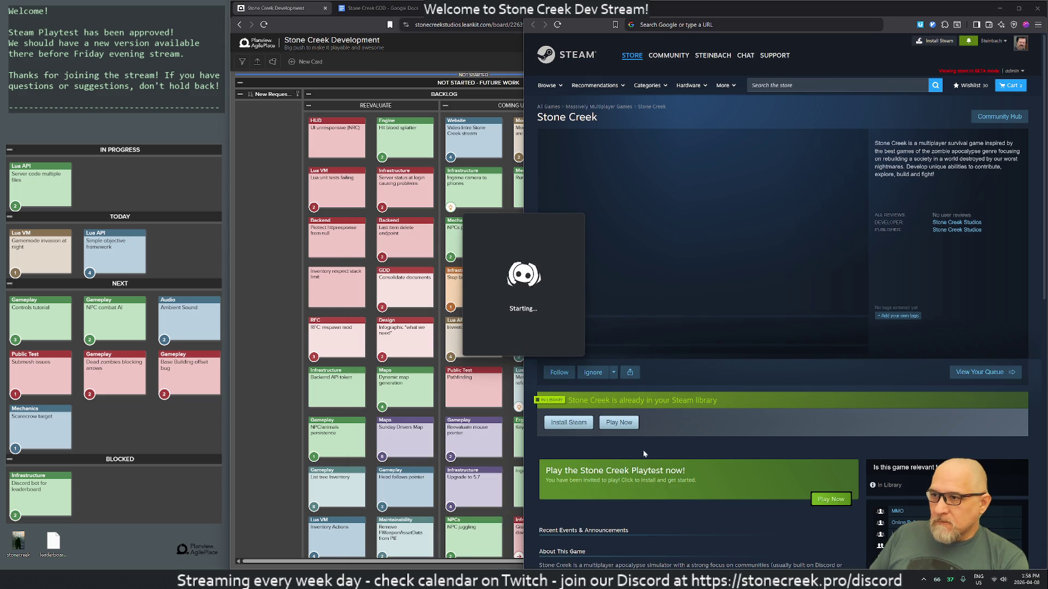
left_click(613, 374)
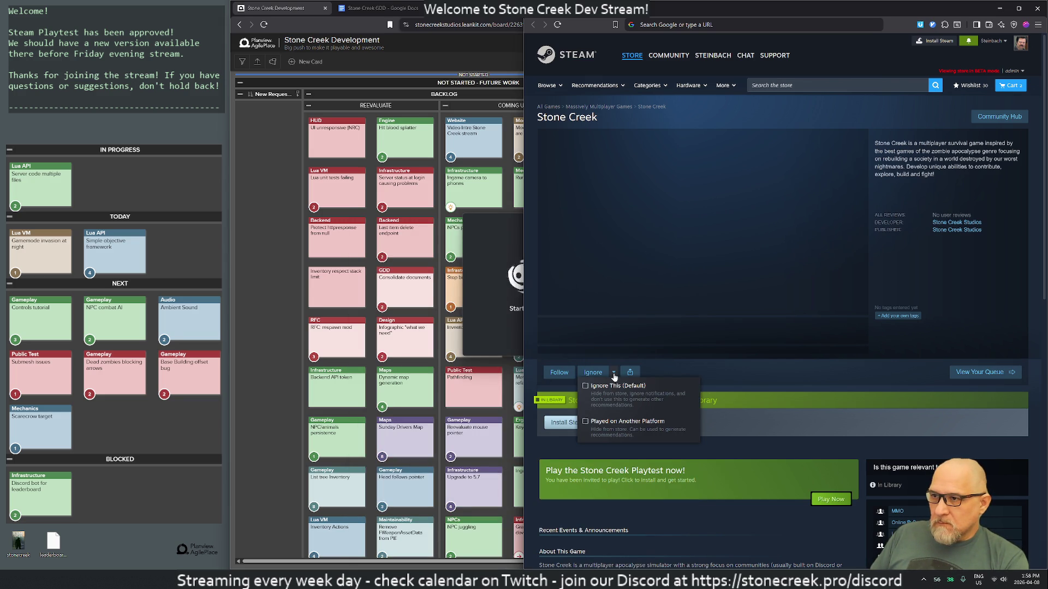
left_click(556, 374)
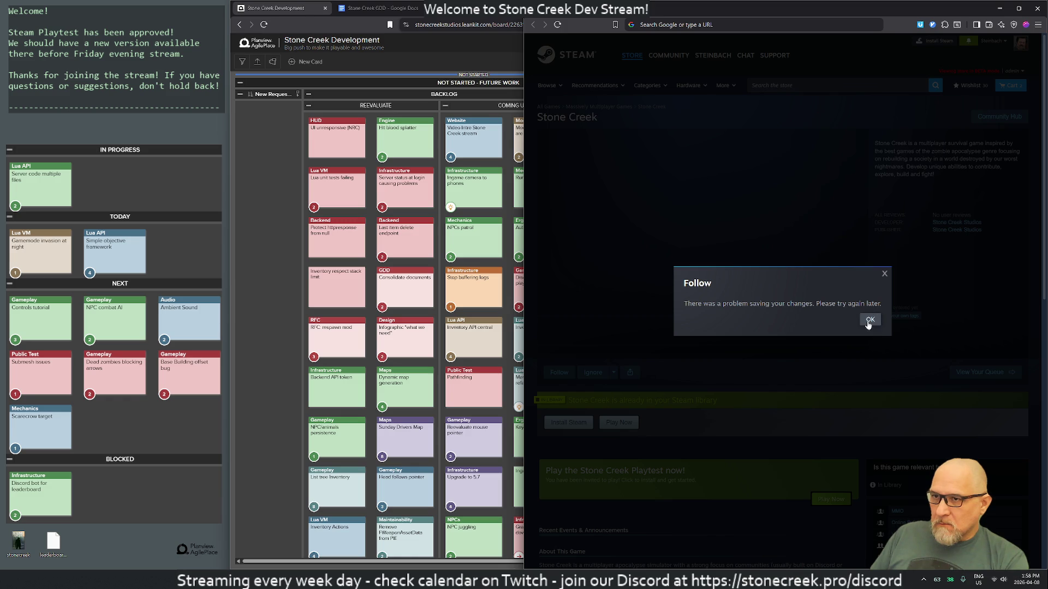
left_click(868, 322)
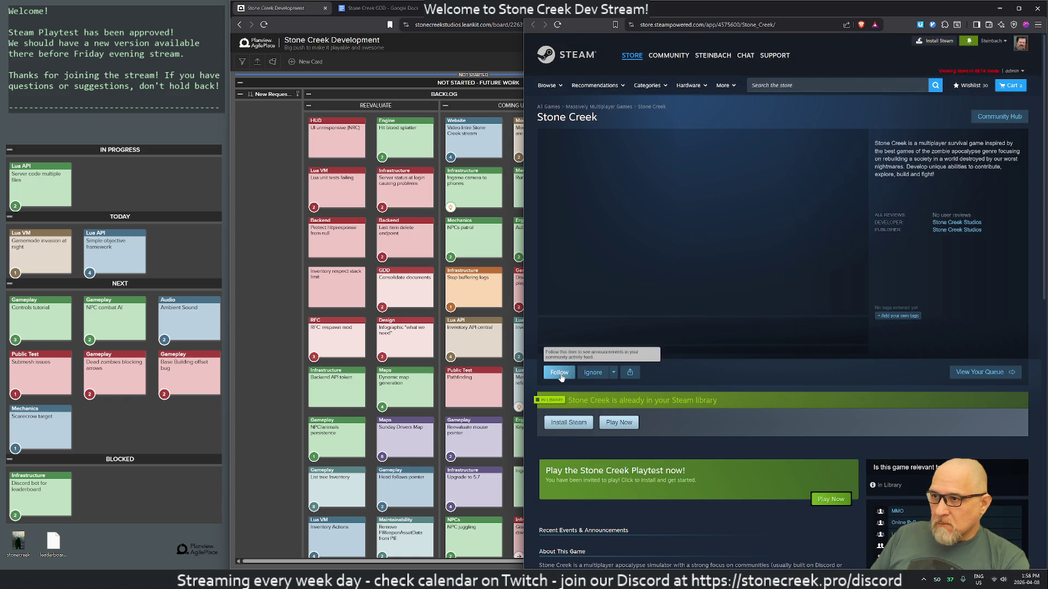
left_click(561, 377)
left_click(876, 321)
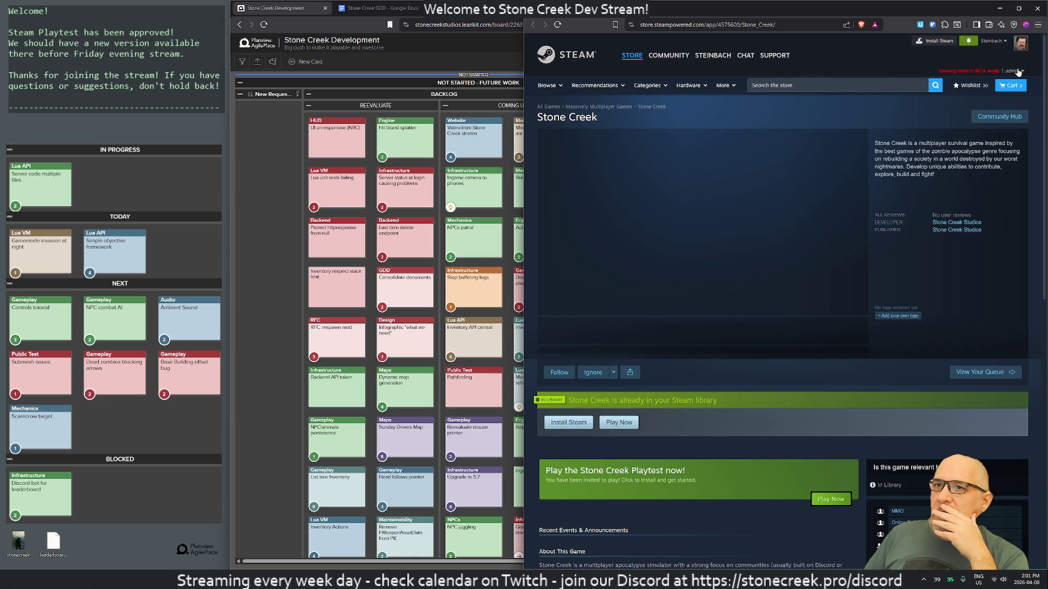
Open App Landing Page from the Stone Creek admin menu, then open an empty Brave private window
left_click(1018, 72)
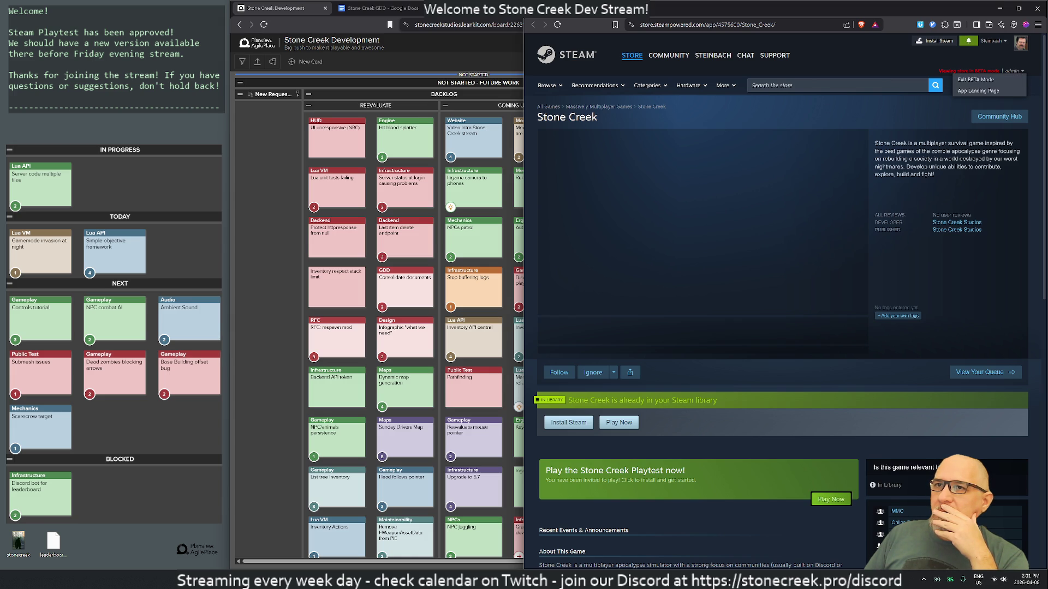
left_click(984, 91)
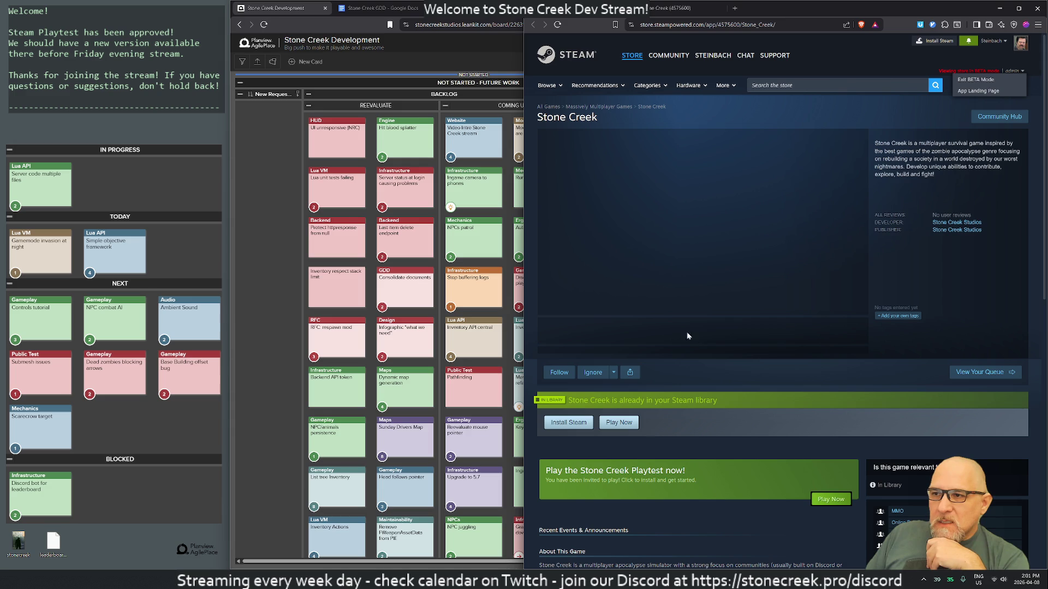
scroll(671, 388, "down", 1)
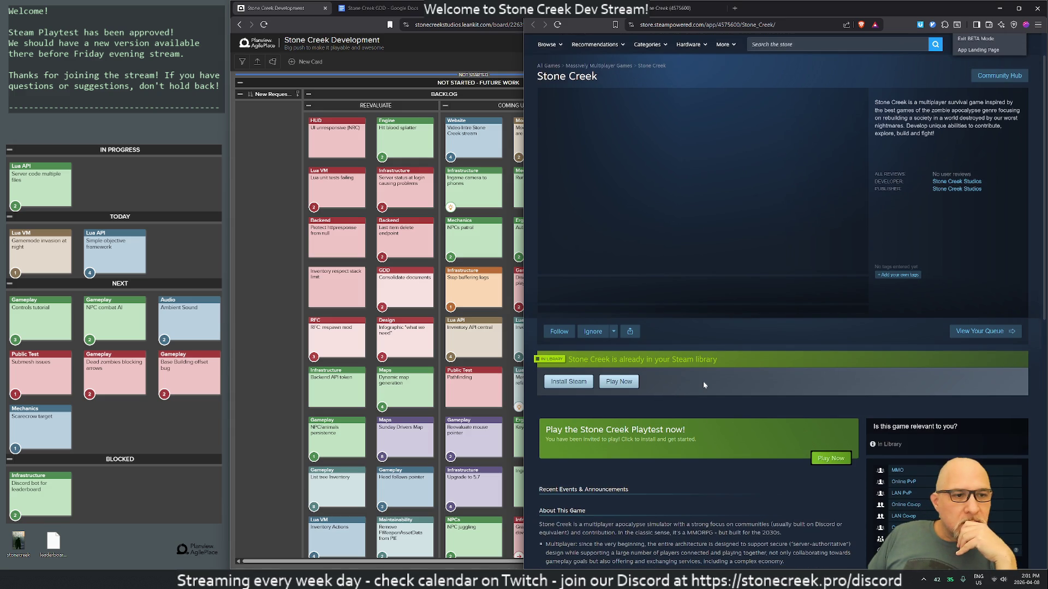
scroll(704, 385, "up", 1)
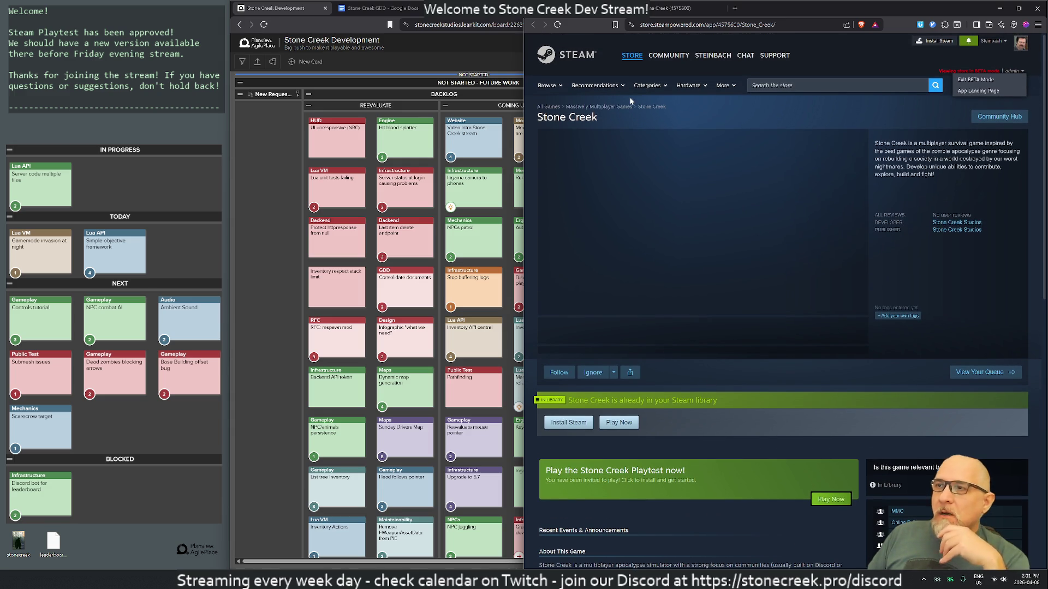
key("ctrl+shift+n")
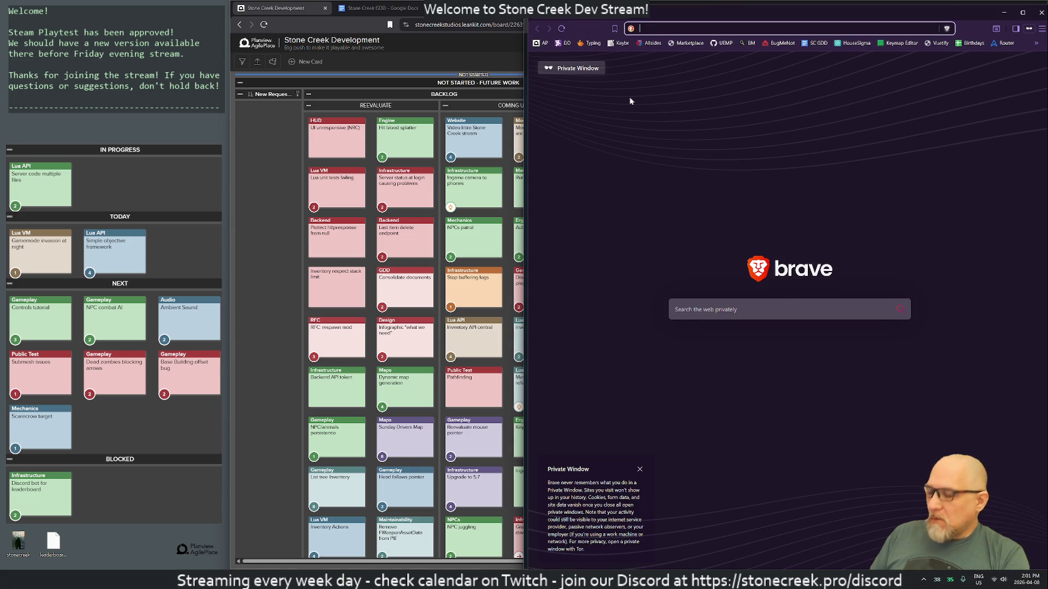
Load store.steampowered.com in the private window and move it to the left half
type("store.steampowered.com")
key("Return")
left_click_drag(739, 15, 219, 20)
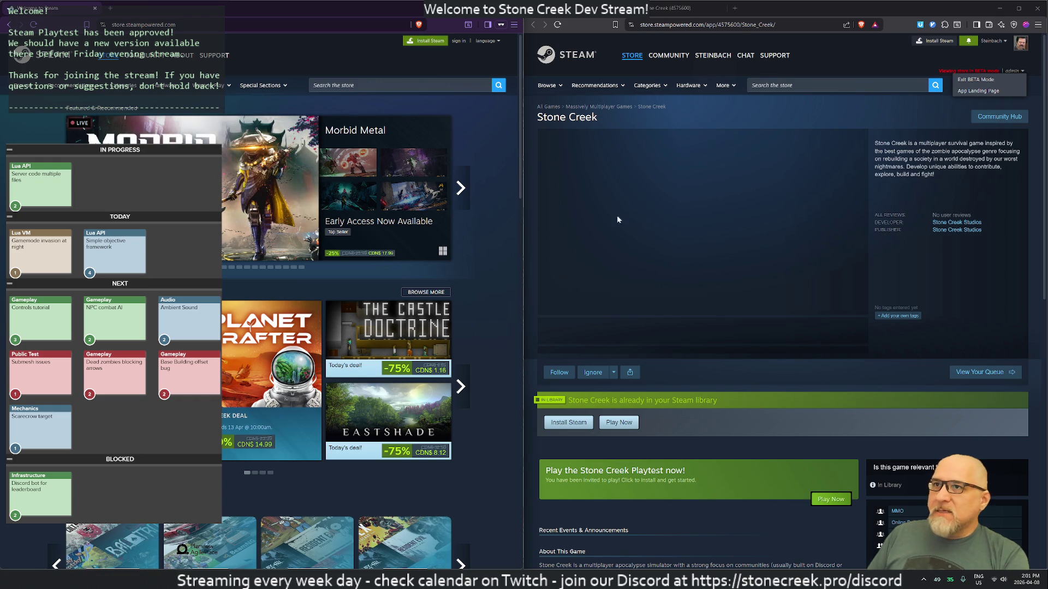
Move the floating Steam front-page window aside to reveal the store page, then close it
mouse_move(669, 56)
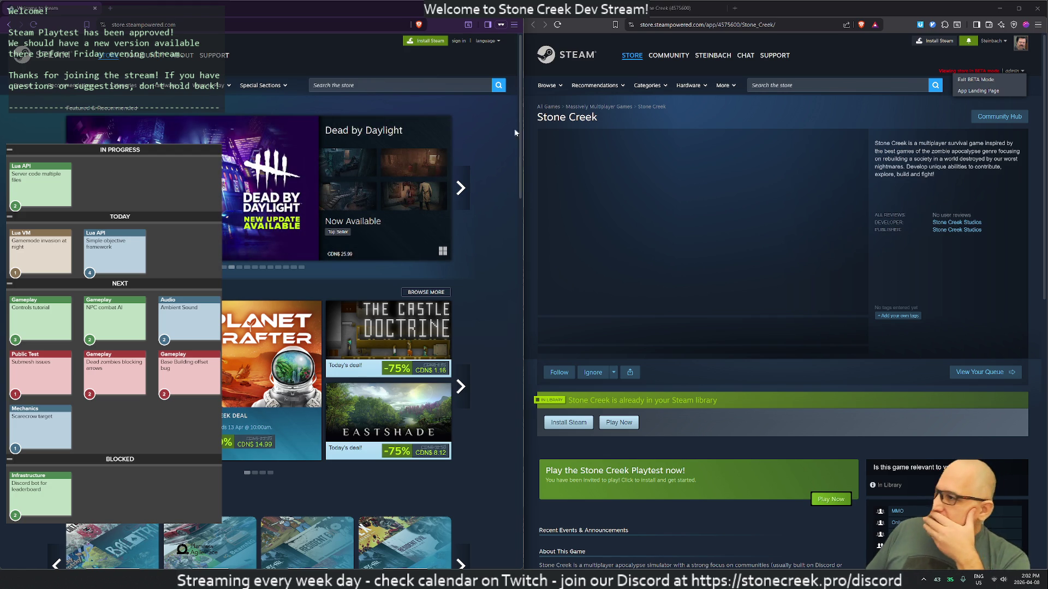
mouse_move(168, 9)
left_mouse_down()
mouse_move(276, 36)
mouse_move(513, 39)
mouse_move(449, 107)
mouse_move(482, 31)
mouse_move(594, 38)
mouse_move(752, 13)
mouse_move(786, 46)
left_mouse_up()
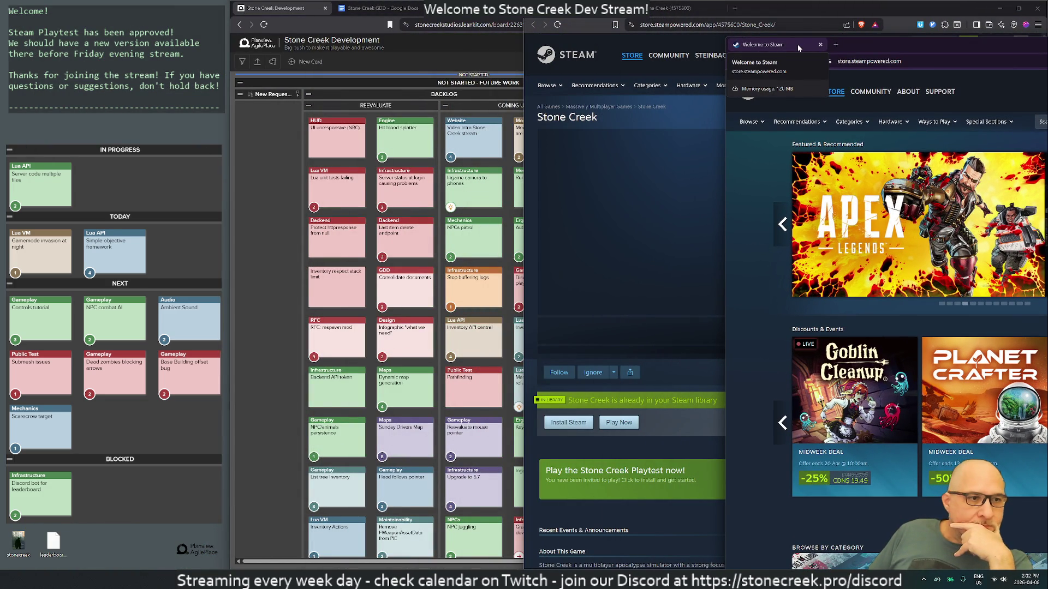
mouse_move(868, 44)
left_mouse_down()
mouse_move(494, 7)
mouse_move(555, 72)
mouse_move(556, 35)
left_mouse_up()
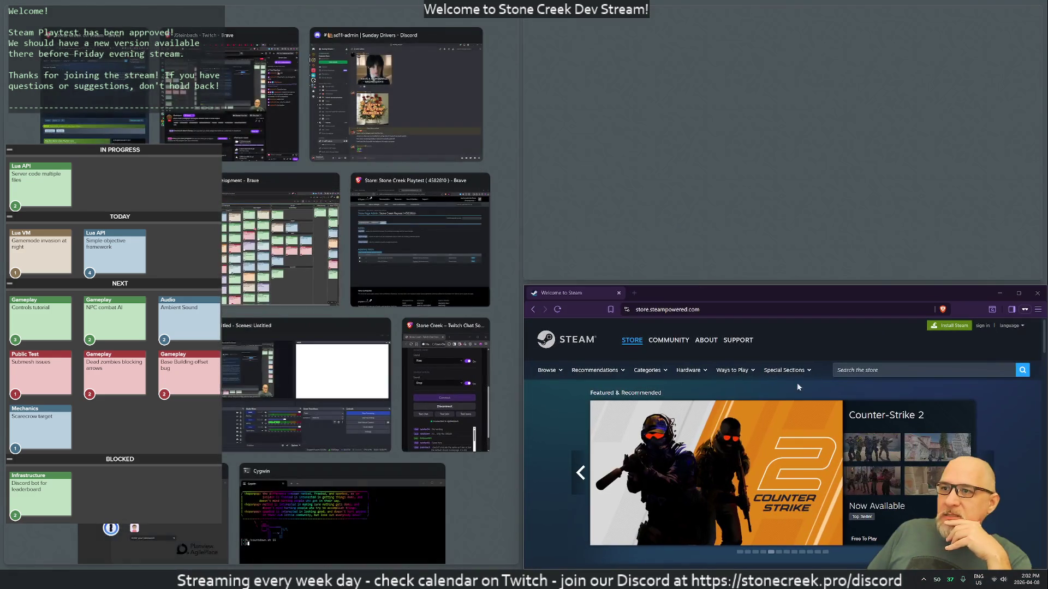
left_click(735, 303)
mouse_move(721, 290)
left_mouse_down()
mouse_move(429, 86)
mouse_move(535, 7)
mouse_move(536, 20)
left_mouse_up()
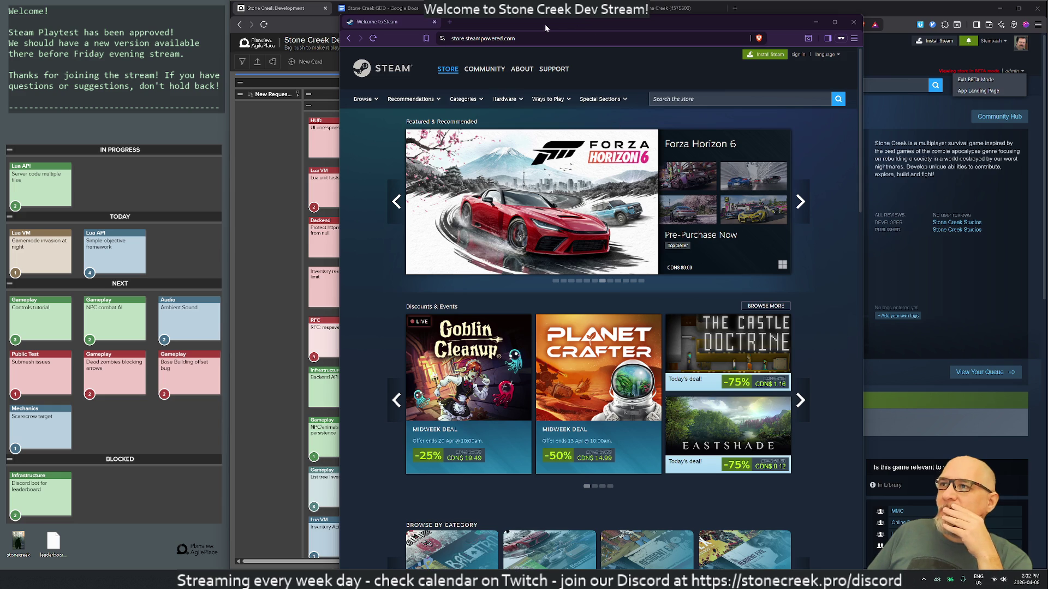
mouse_move(467, 23)
left_mouse_down()
mouse_move(407, 267)
mouse_move(475, 297)
mouse_move(489, 132)
left_mouse_up()
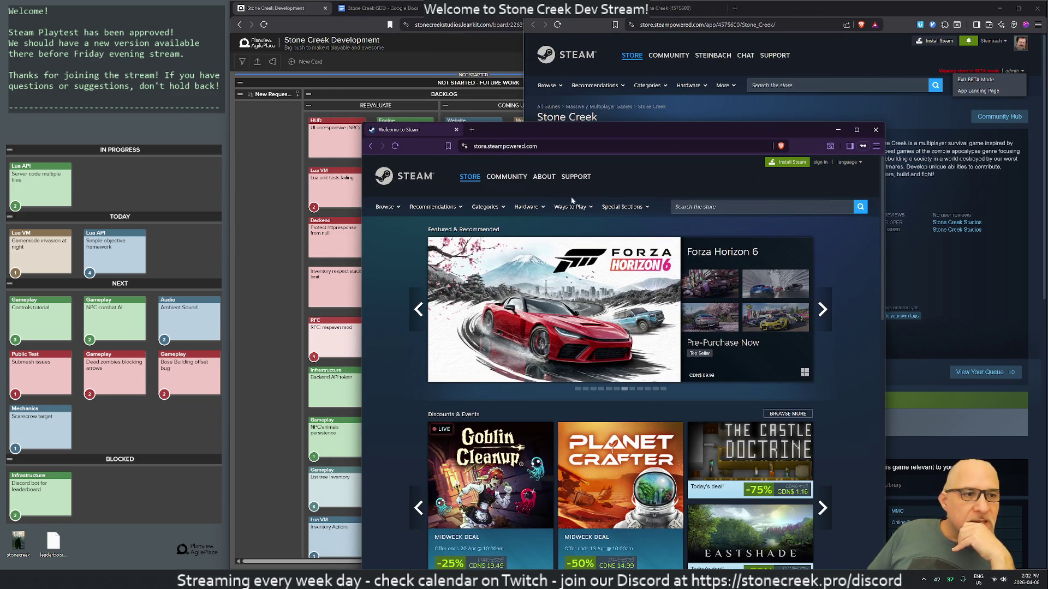
left_click(456, 130)
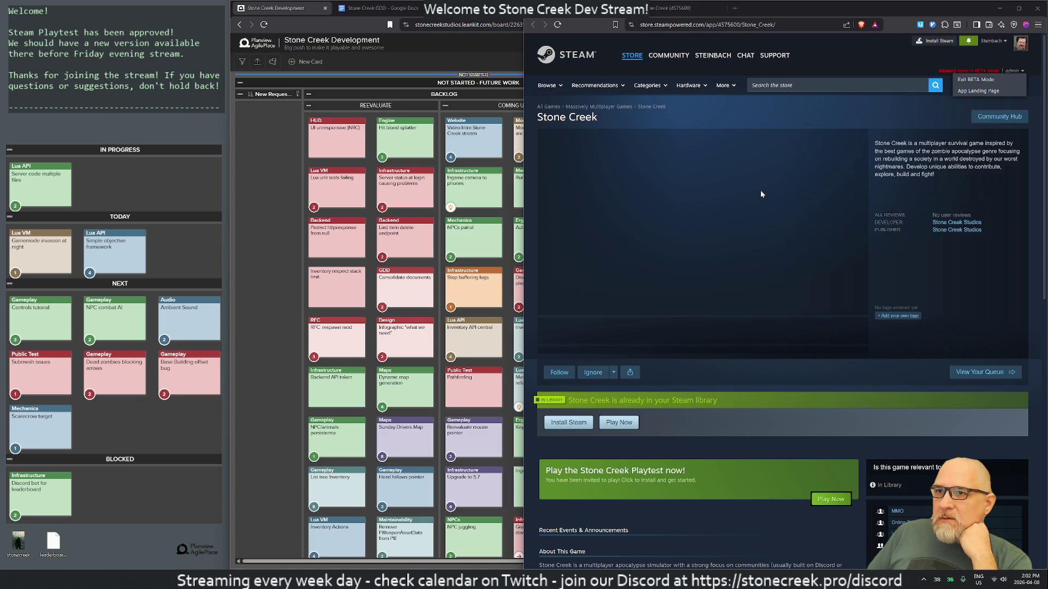
Scroll through the Stone Creek store page and its playtest banner
scroll(716, 247, "down", 5)
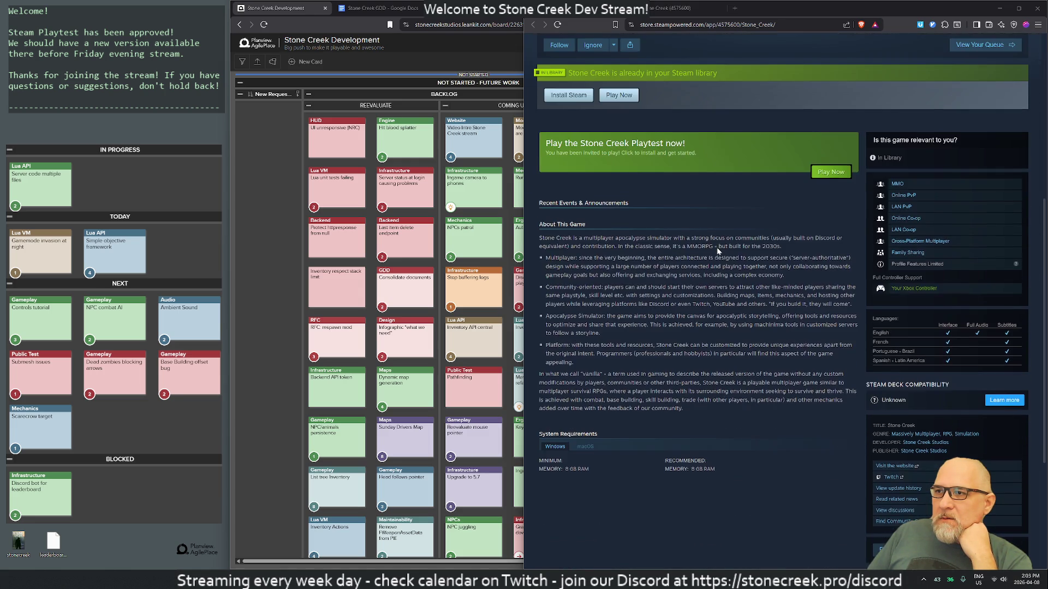
scroll(720, 252, "down", 1)
scroll(773, 264, "down", 2)
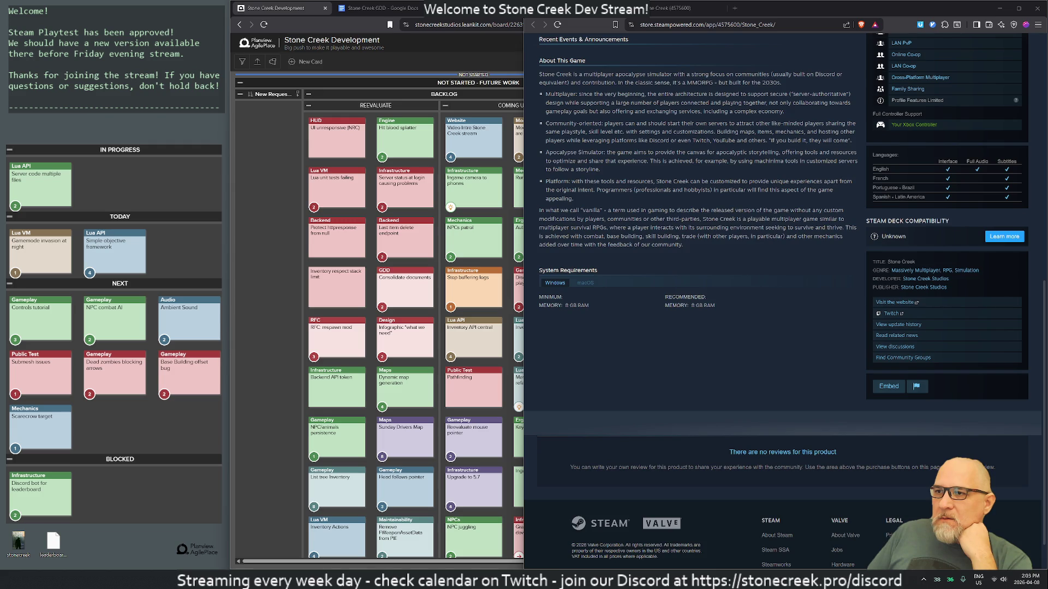
scroll(773, 265, "up", 4)
scroll(772, 265, "up", 5)
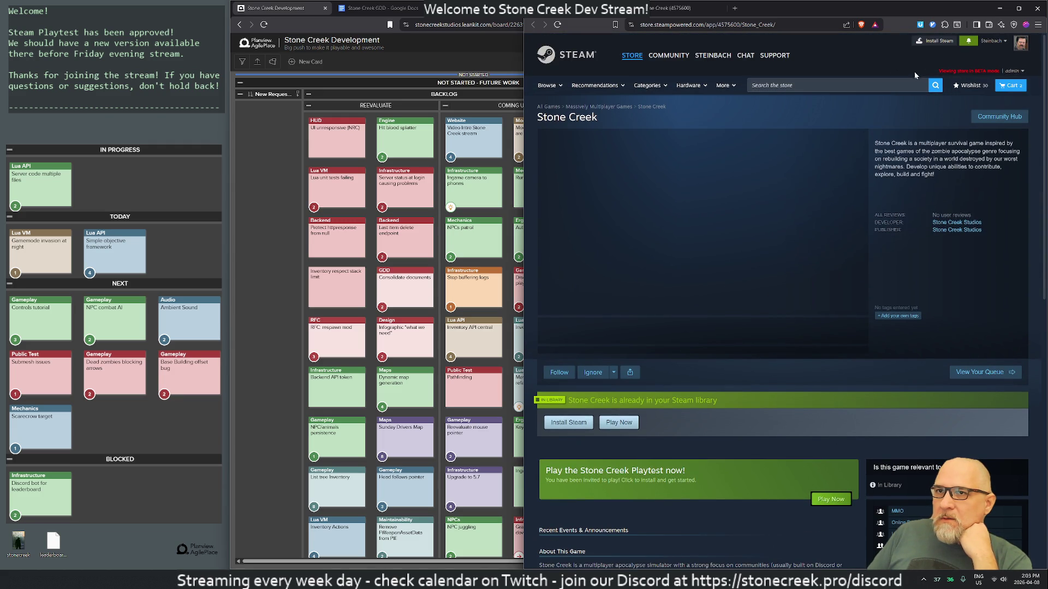
Open the wishlist, return to the Stone Creek page, then switch to the Claude conversation
left_click(969, 87)
key("alt+Left")
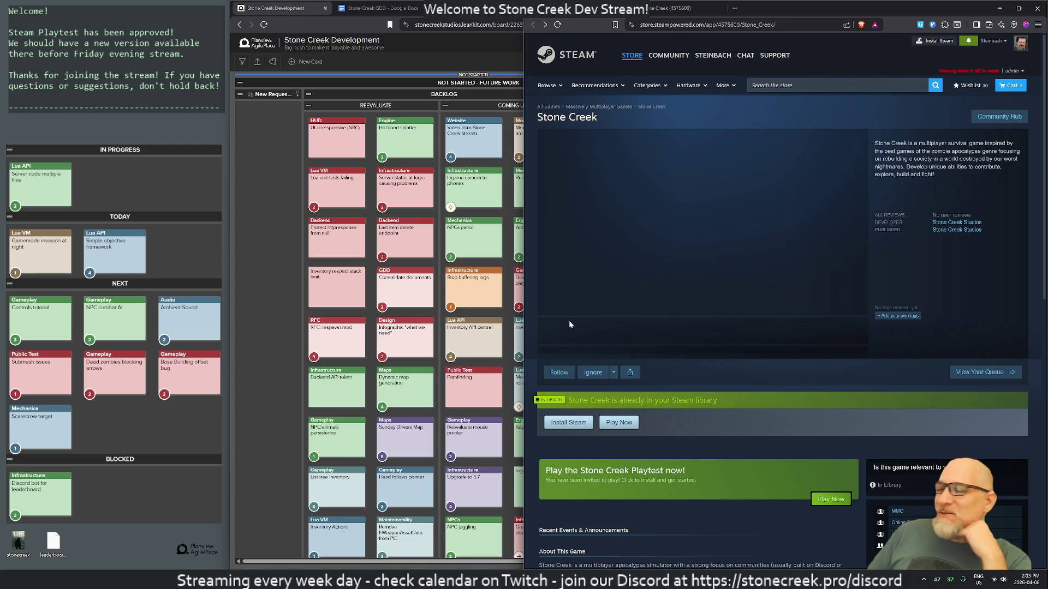
left_click(517, 491)
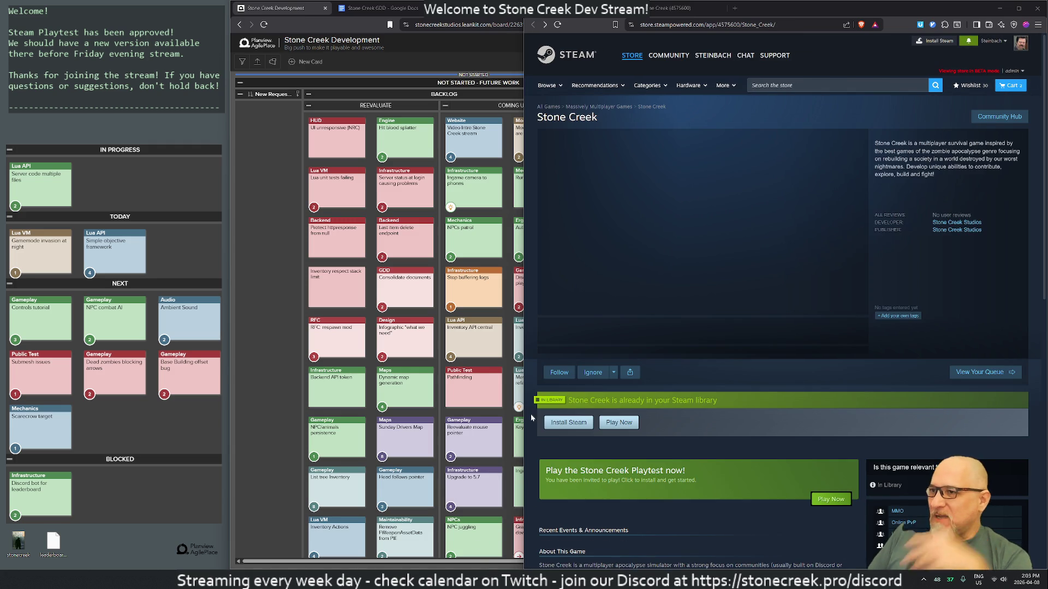
key("alt+Tab")
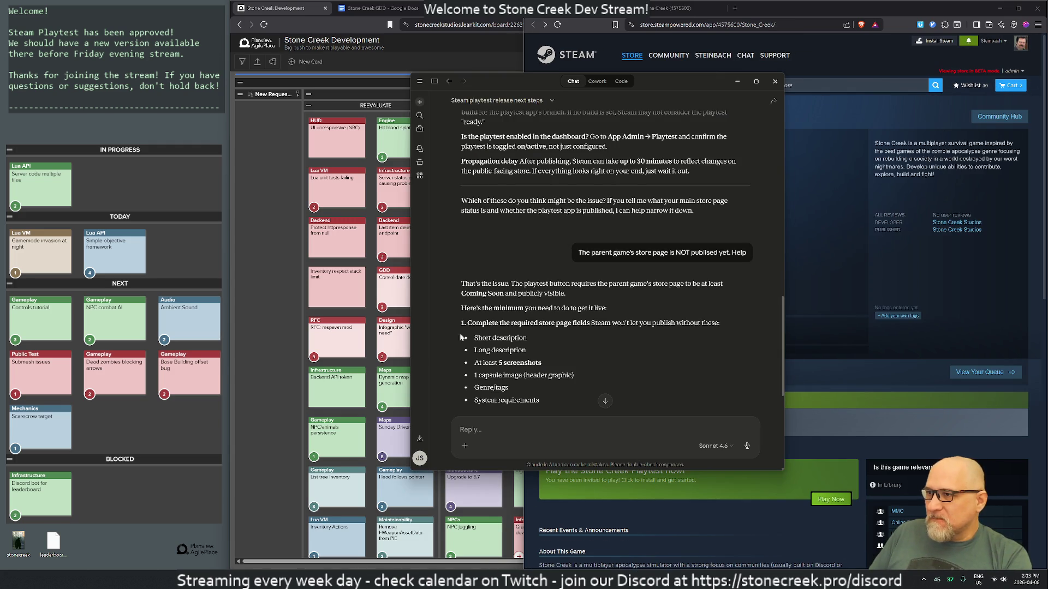
Scroll through Claude's publishing steps, highlight the practical advice paragraph, then close the chat window
scroll(624, 301, "down", 3)
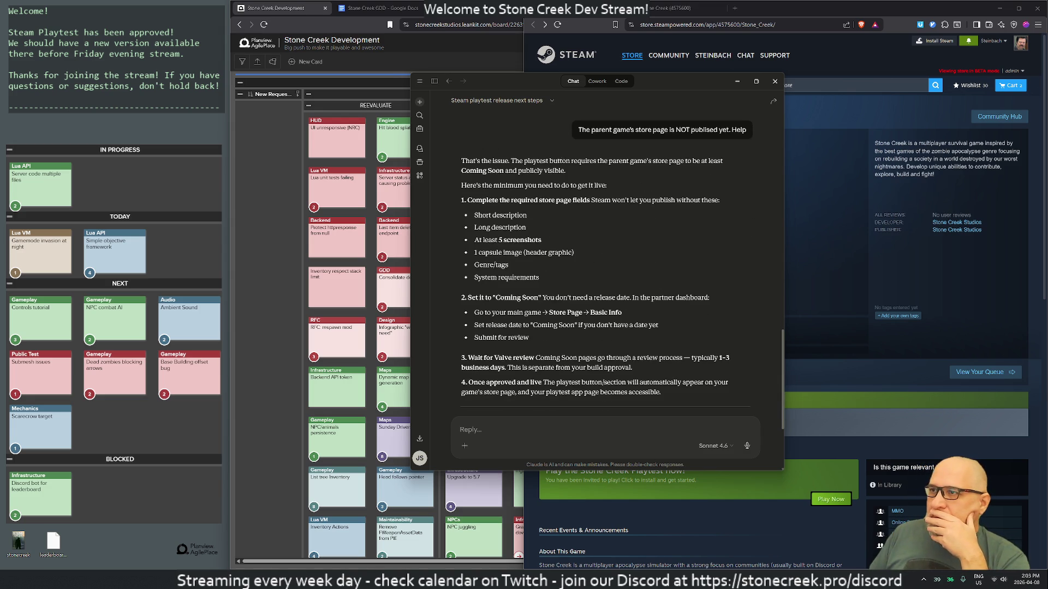
mouse_move(652, 94)
left_mouse_down()
mouse_move(670, 94)
mouse_move(478, 57)
left_mouse_up()
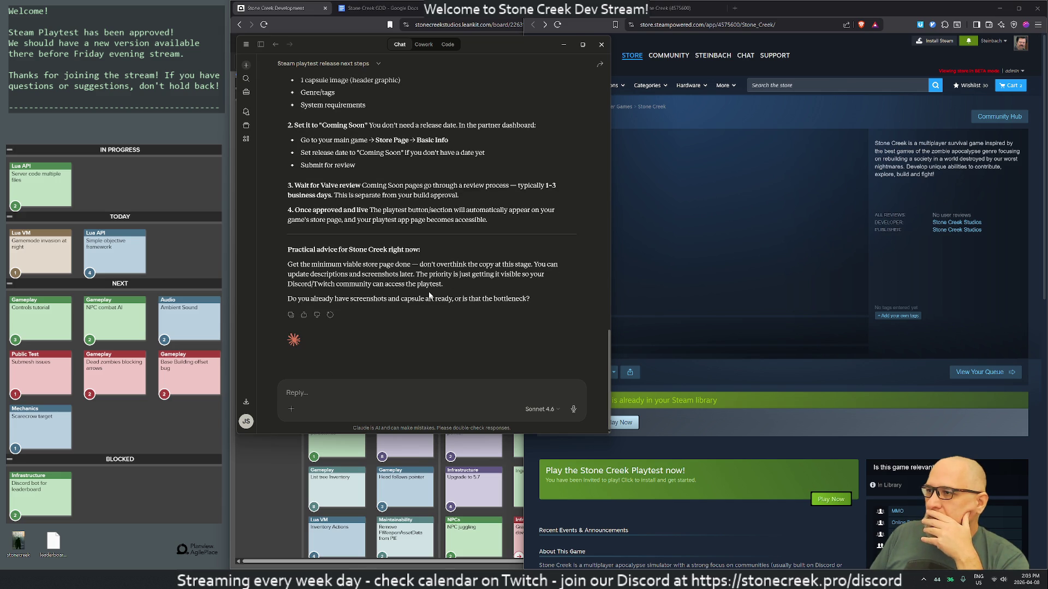
left_click_drag(331, 264, 404, 284)
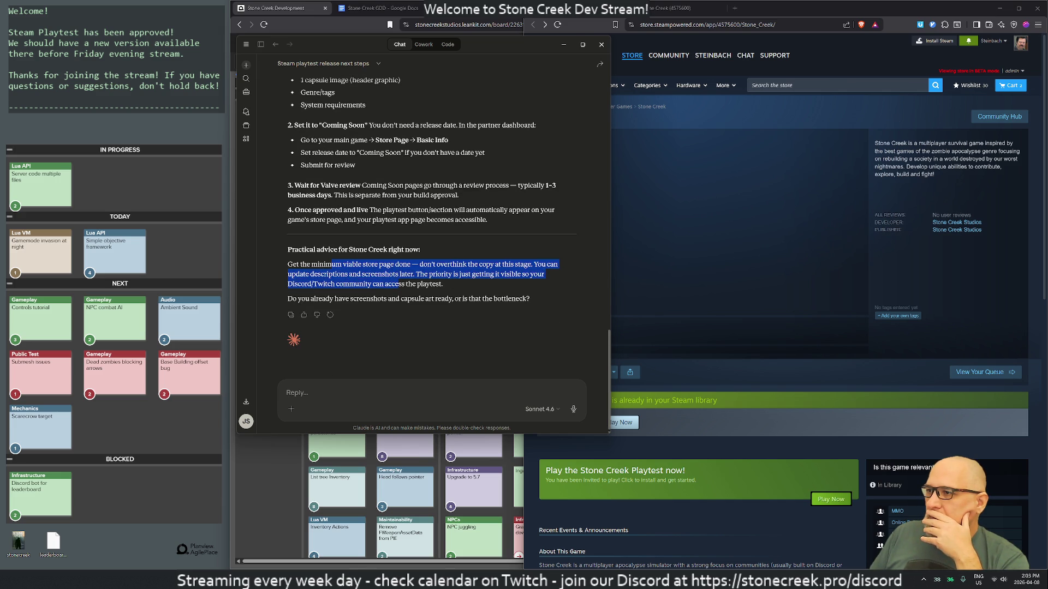
left_click(405, 293)
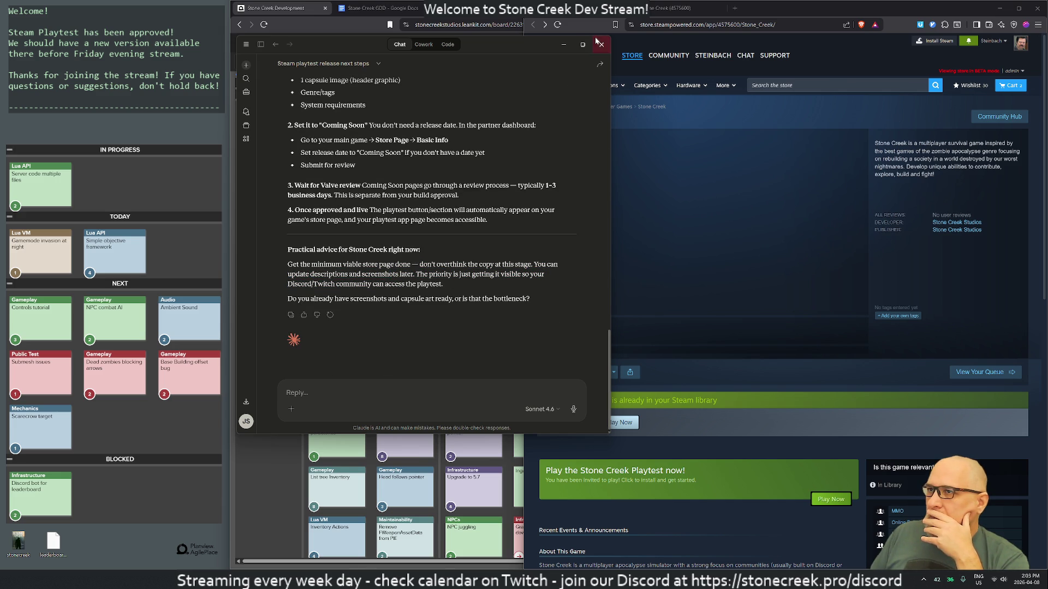
left_click(601, 45)
Open a new tab and tear it off into its own smaller Brave window
left_click(735, 8)
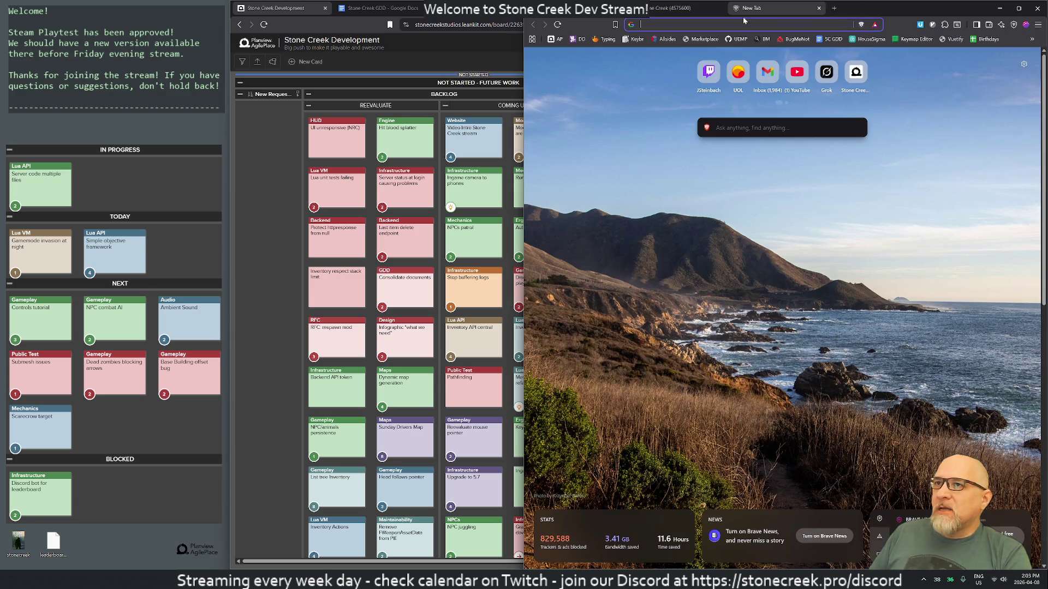
mouse_move(777, 8)
left_mouse_down()
mouse_move(491, 156)
mouse_move(494, 7)
mouse_move(498, 134)
left_mouse_up()
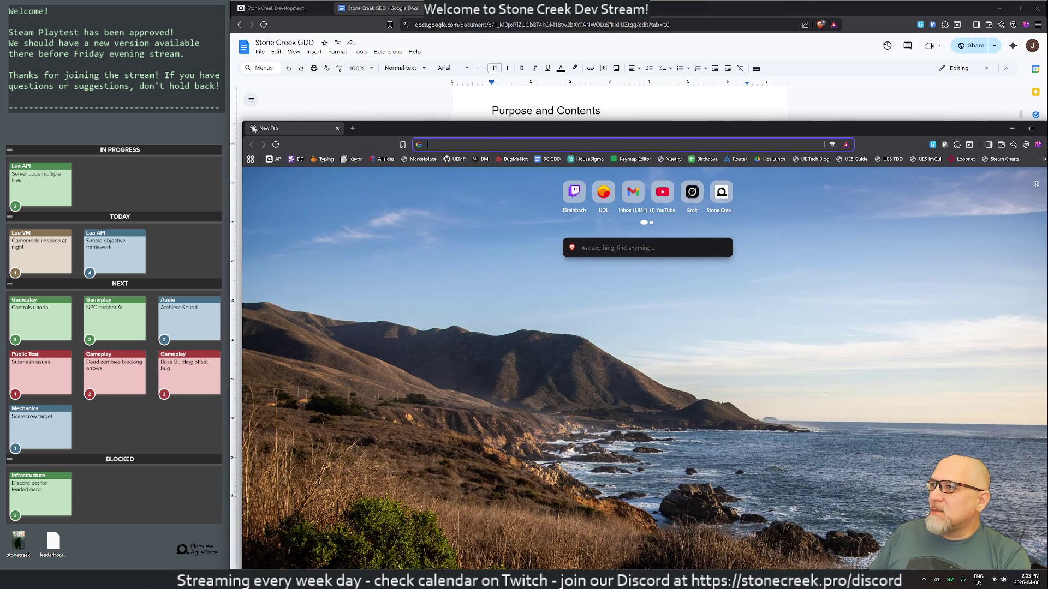
left_click_drag(241, 121, 527, 187)
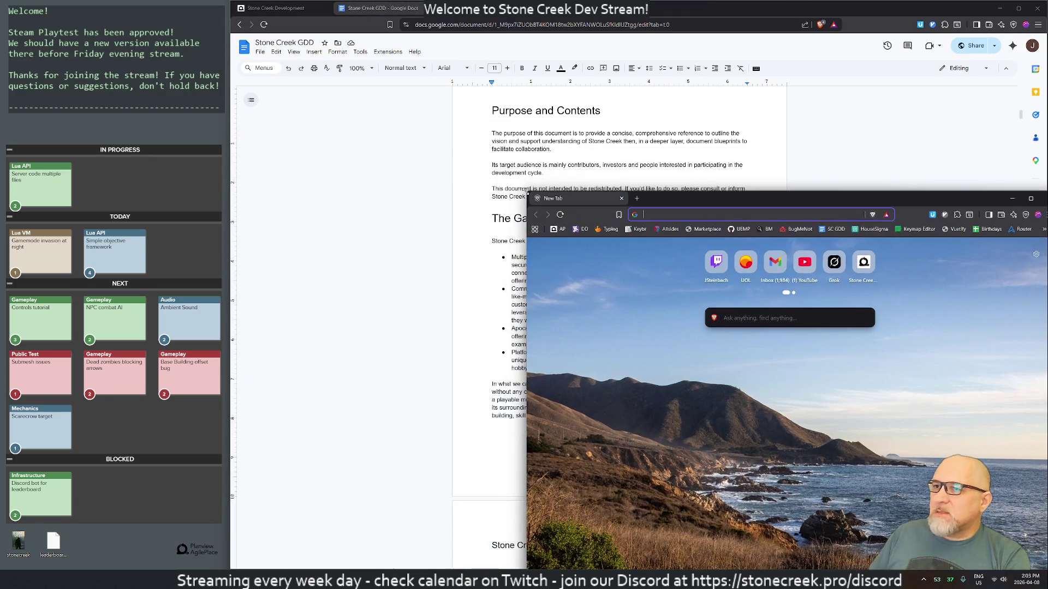
mouse_move(769, 197)
left_mouse_down()
mouse_move(727, 236)
mouse_move(539, 94)
left_mouse_up()
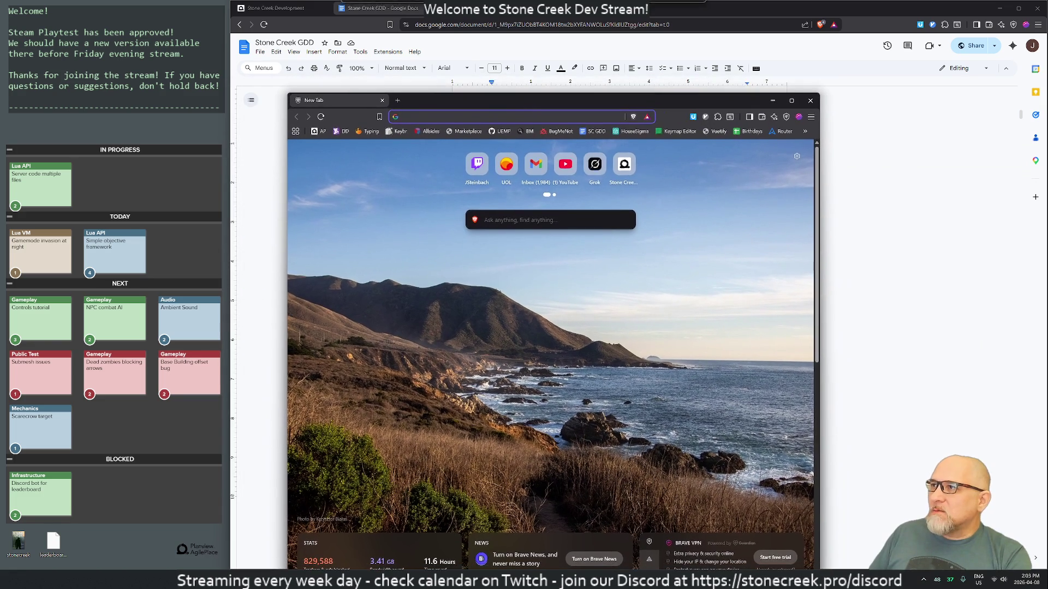
Minimize the Stone Creek GDD document, reposition the new window and go to Gemini with 'gemini.google.com'
left_click(1019, 8)
left_click(965, 48)
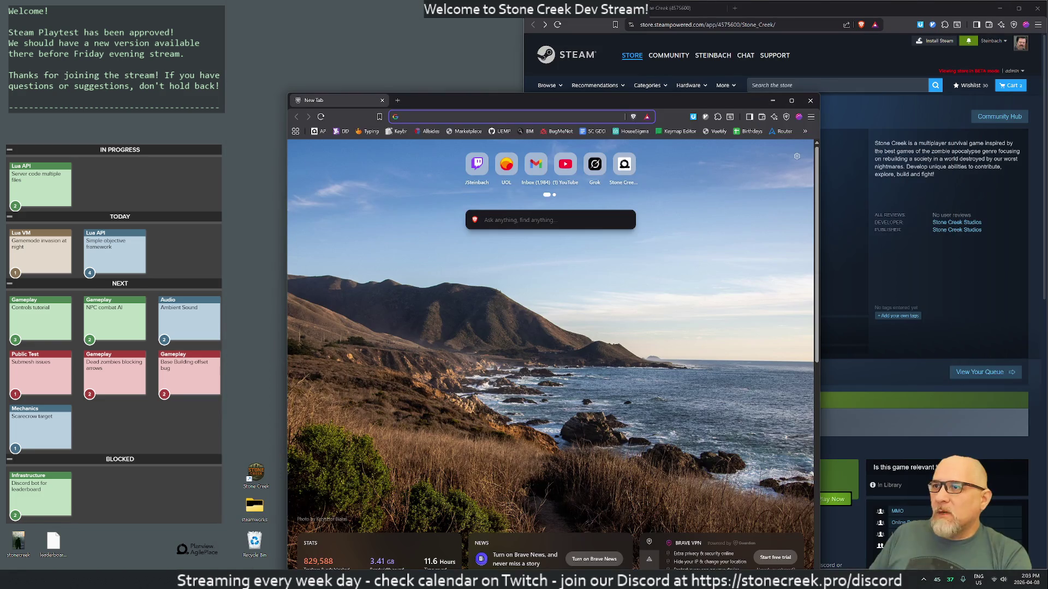
left_click_drag(625, 82, 604, 64)
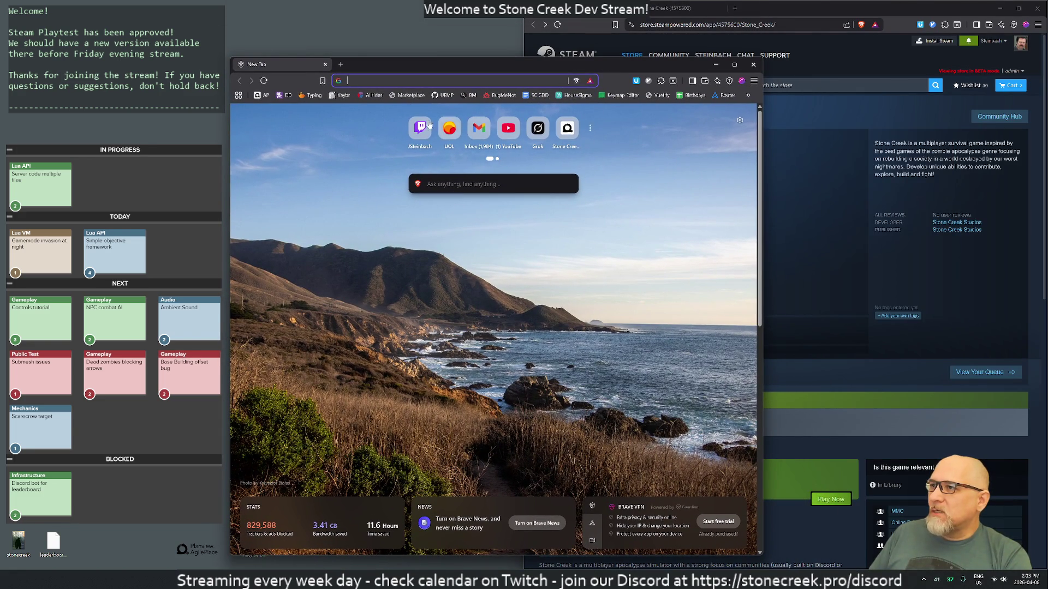
type("gemini.google.com")
key("Return")
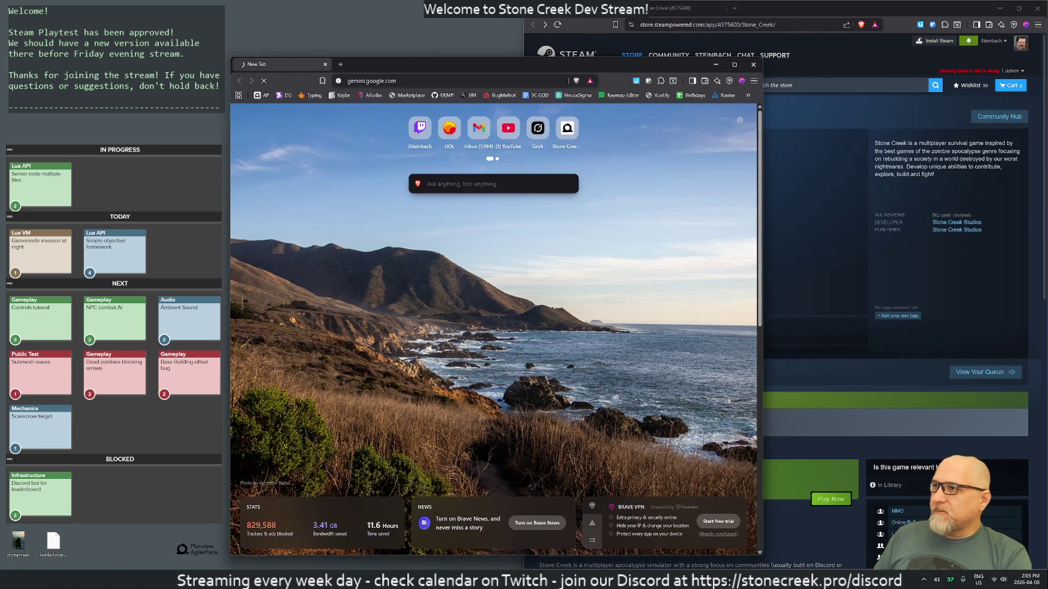
Ask Gemini why the Stone Creek playtest appears in beta mode but not to others, pasting the store link
type("i'm trying to publis")
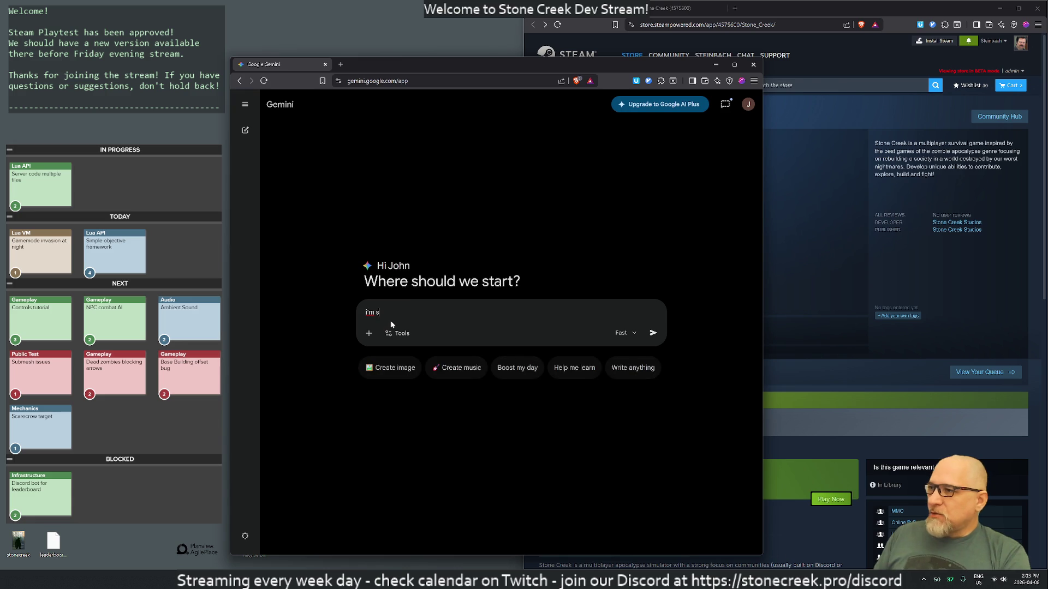
type("h my PLAYTEST version of my game on Steam ")
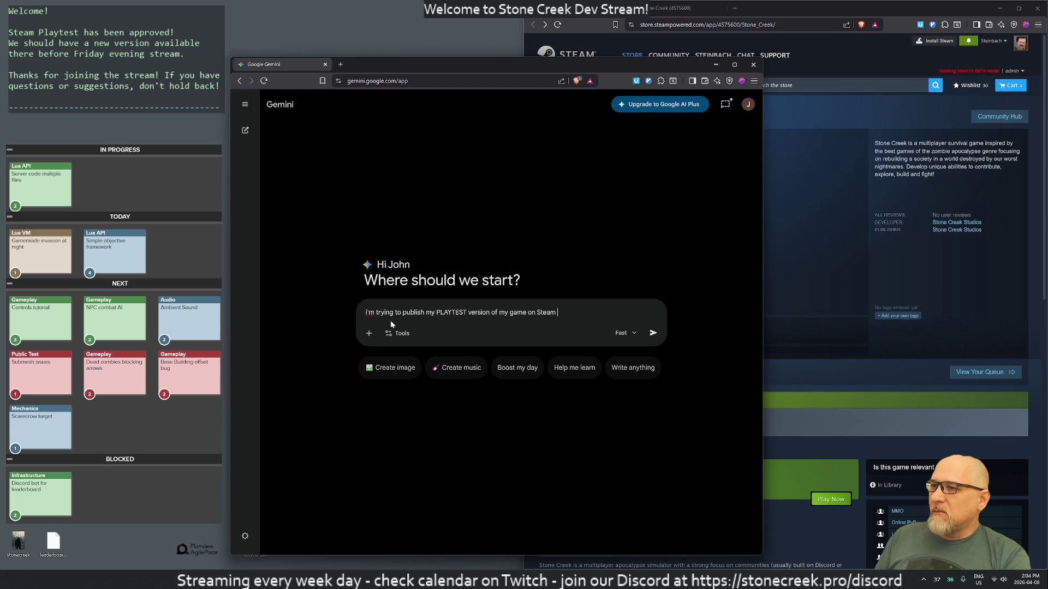
type("steamworks.")
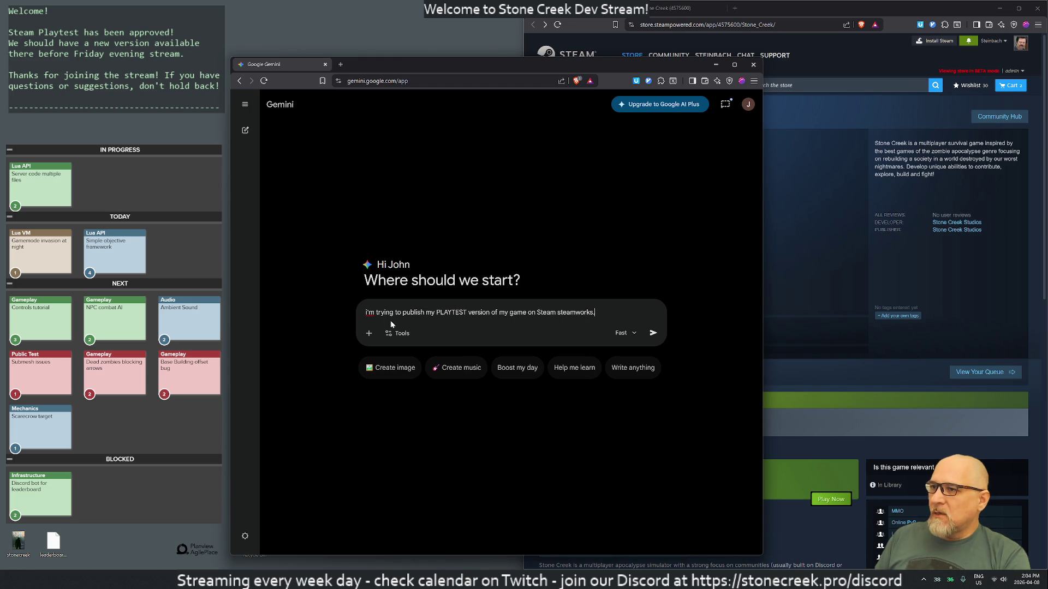
type(" I got through th e")
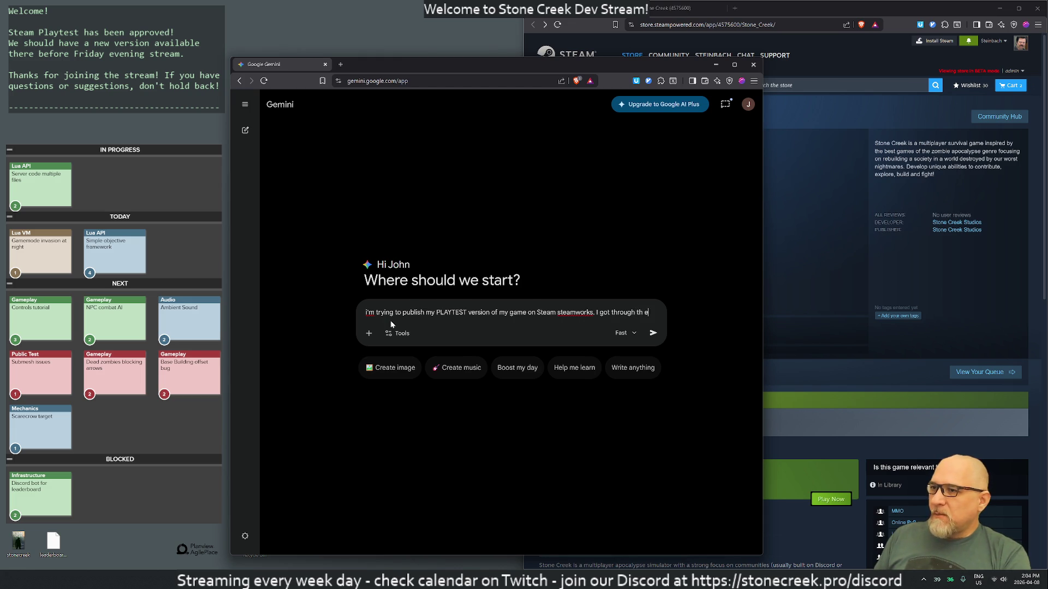
key("BackSpace")
key("BackSpace")
type("e rpo")
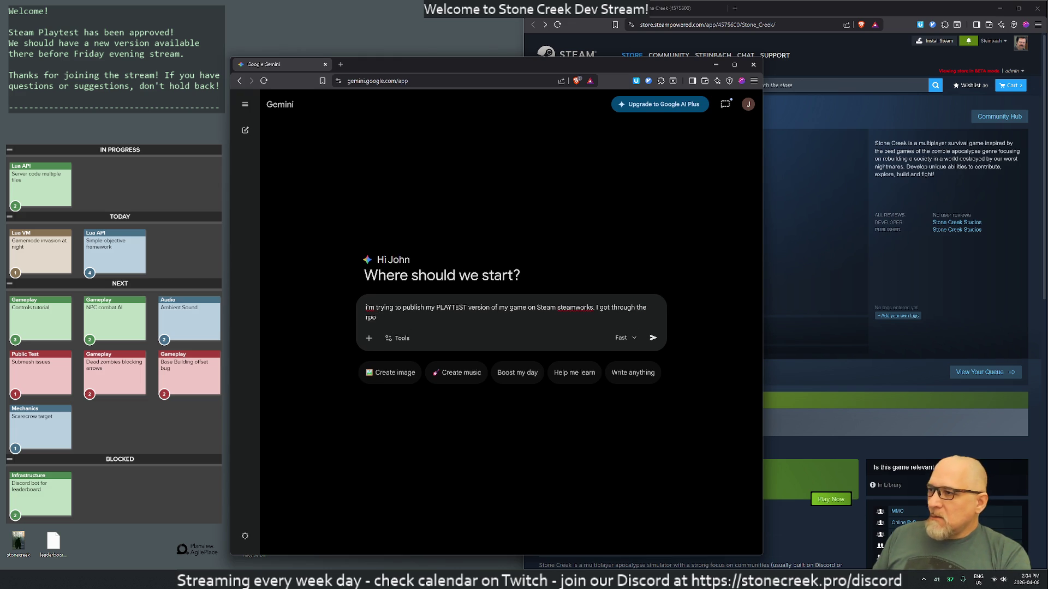
key("BackSpace")
key("BackSpace")
key("BackSpace")
type("process and can see it on beta mode (")
type("https://store.steampowered.com/app/4575600/Stone_Creek/")
type(") ")
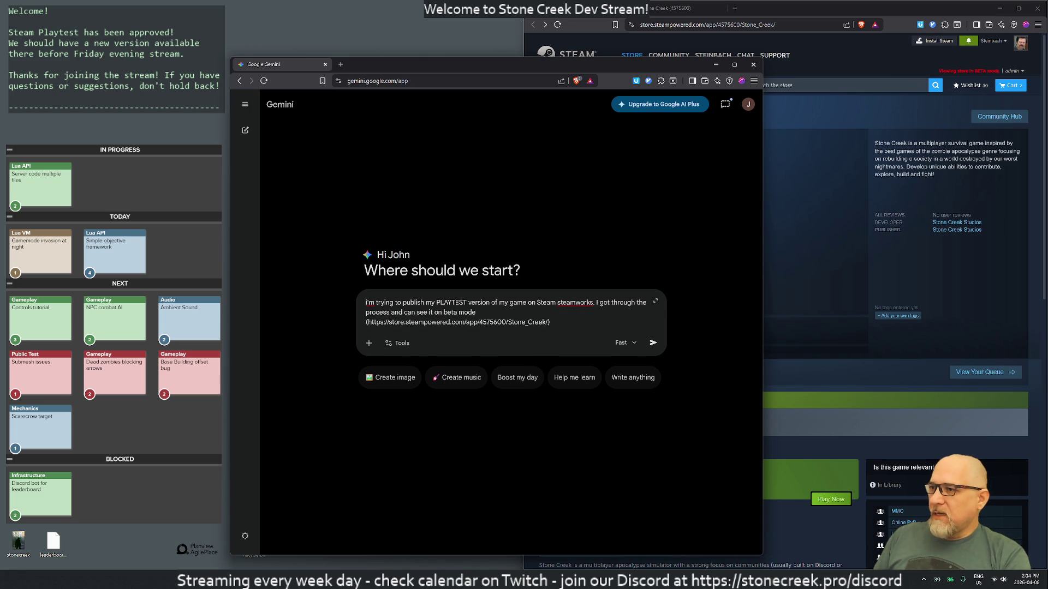
type("but others")
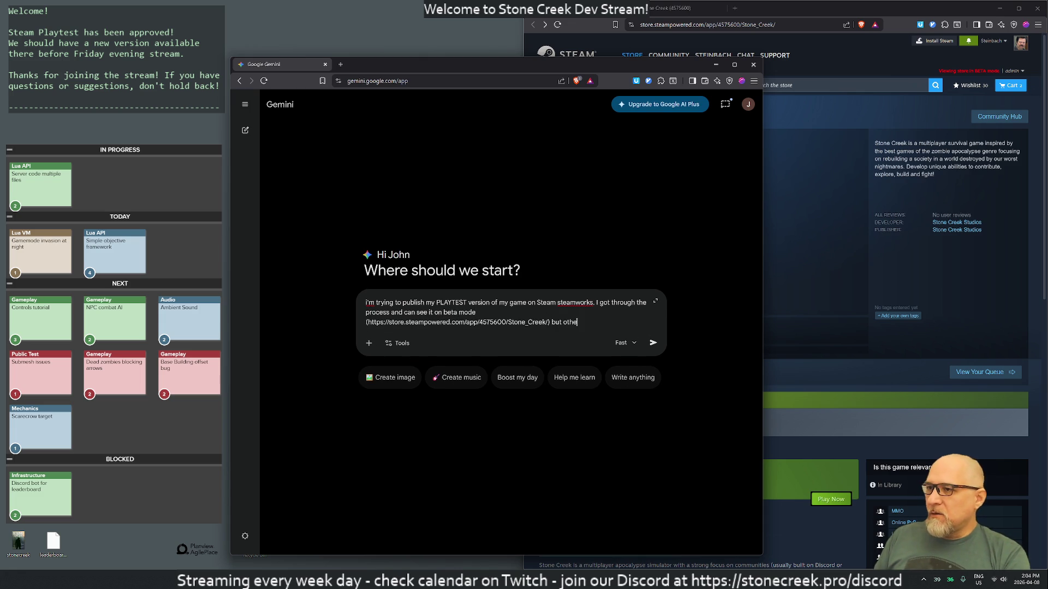
type(" can't.")
key("Return")
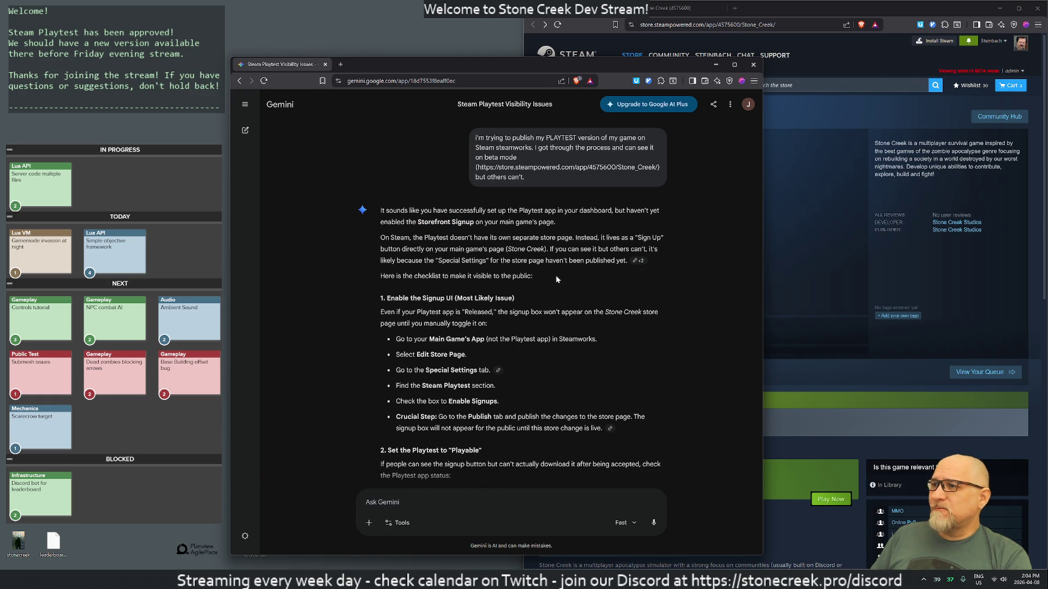
Highlight Gemini's explanation of where the signup and Sign Up button live, then switch to the Stone Creek store page
left_click_drag(392, 238, 614, 238)
left_click(614, 238)
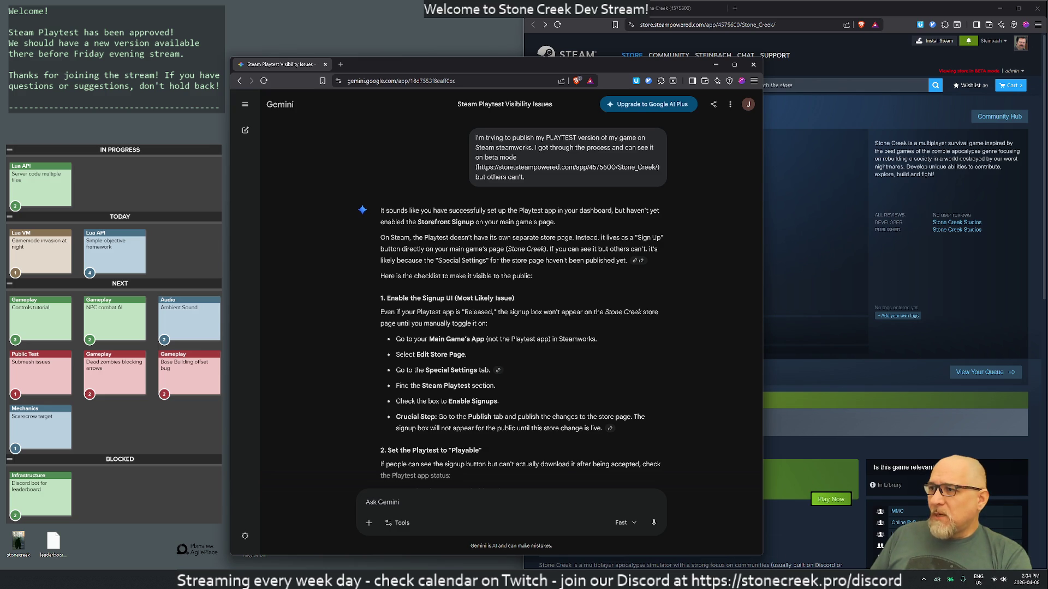
left_click_drag(397, 249, 598, 249)
left_click(598, 248)
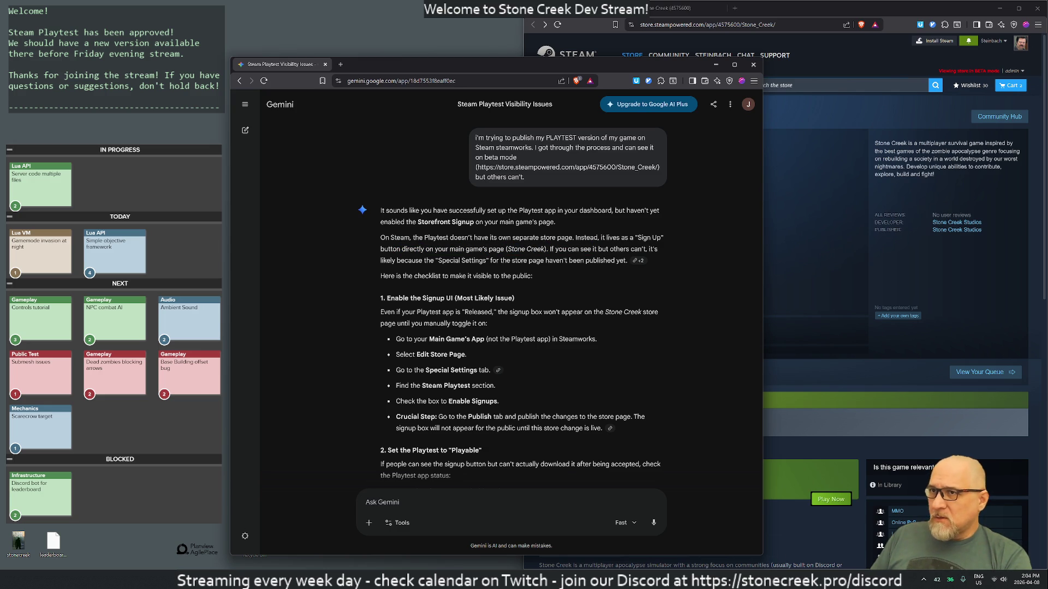
left_click(797, 9)
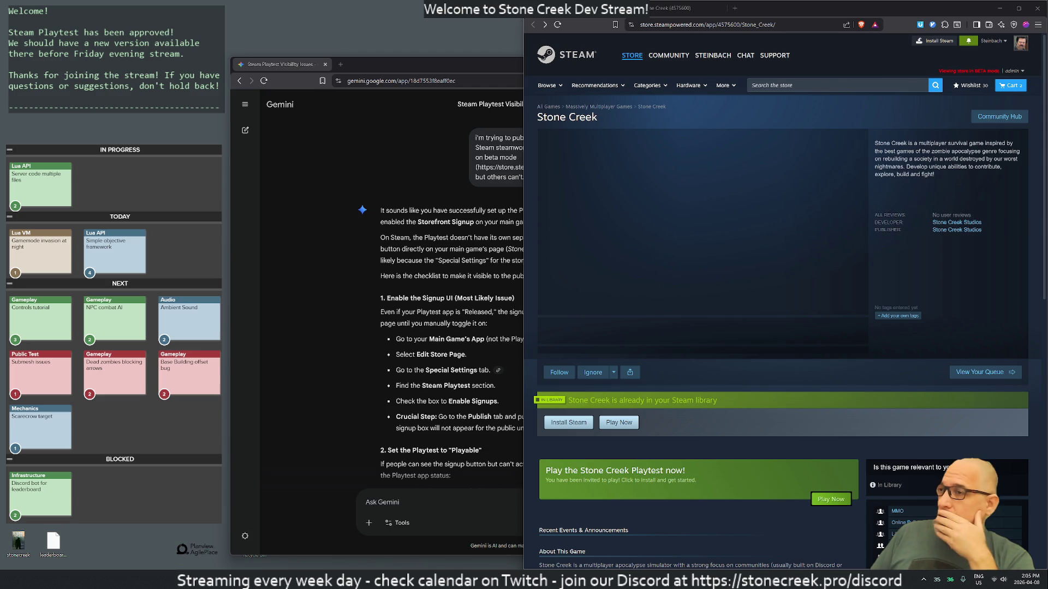
Switch from the Stone Creek Steam store window back to the Gemini playtest conversation
key("alt+Tab")
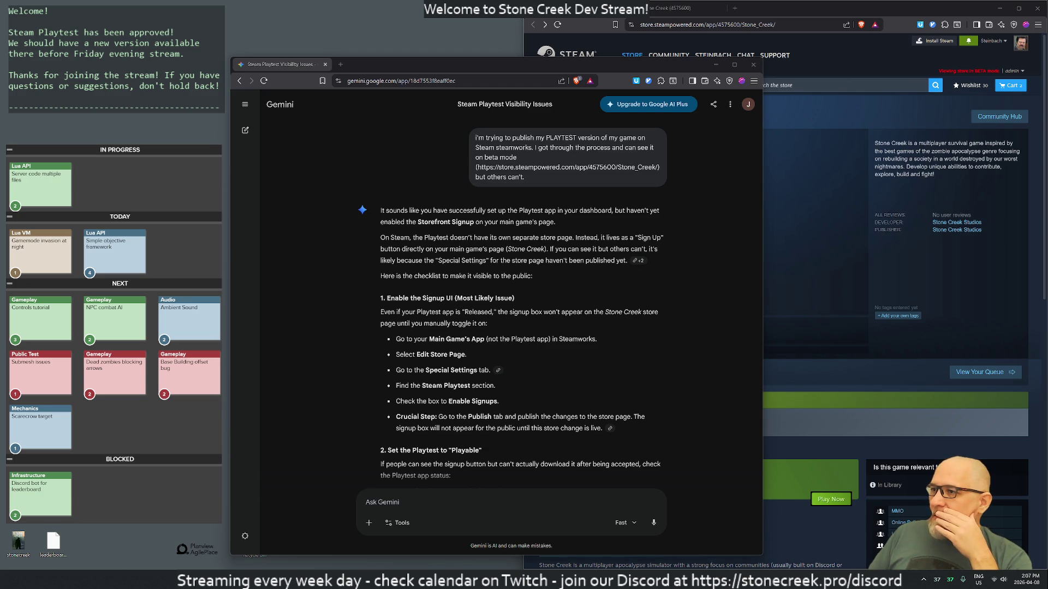
left_click_drag(425, 312, 647, 311)
left_click(552, 312)
left_click_drag(390, 311, 466, 324)
left_click(535, 353)
scroll(535, 352, "down", 1)
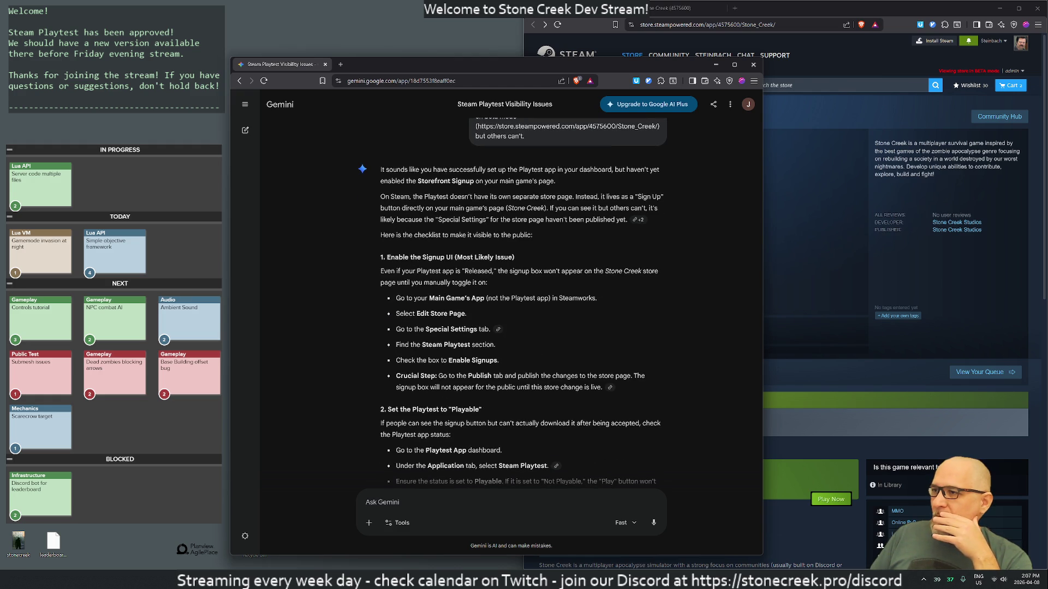
left_click_drag(408, 298, 531, 298)
left_click(531, 298)
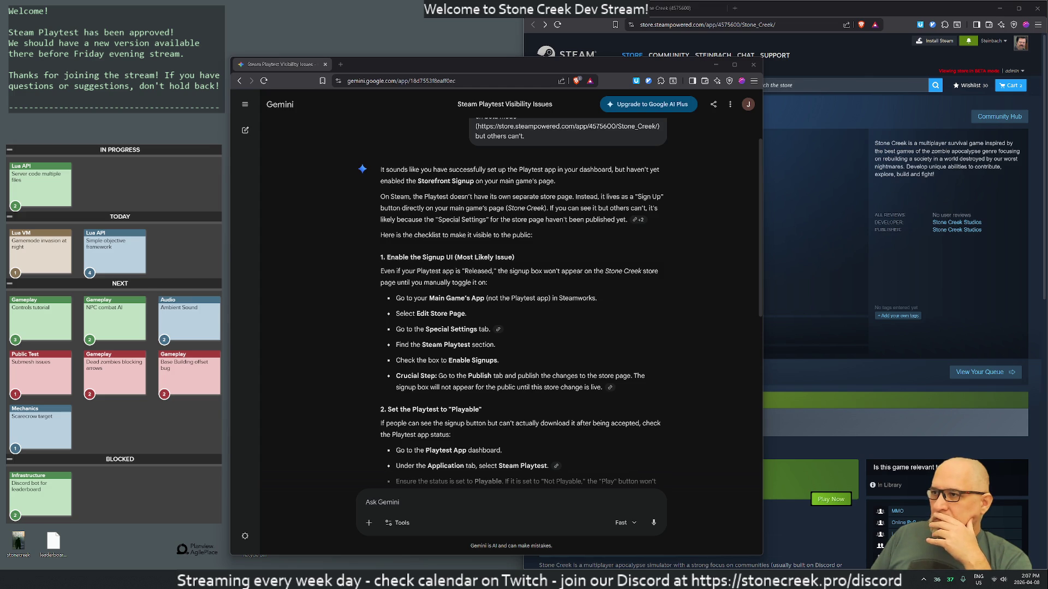
left_click_drag(393, 271, 563, 298)
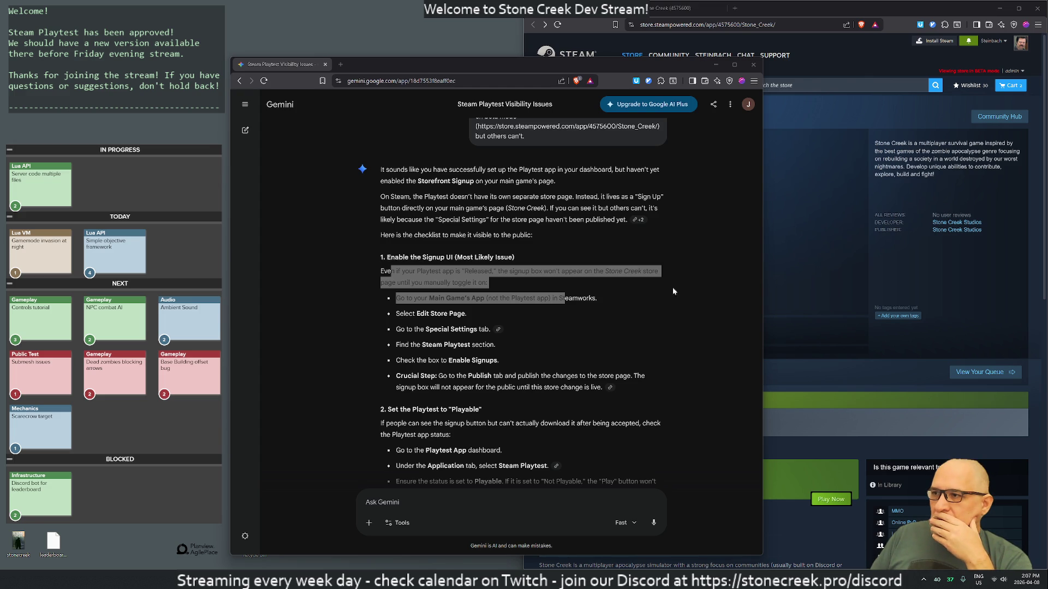
left_click_drag(400, 345, 480, 344)
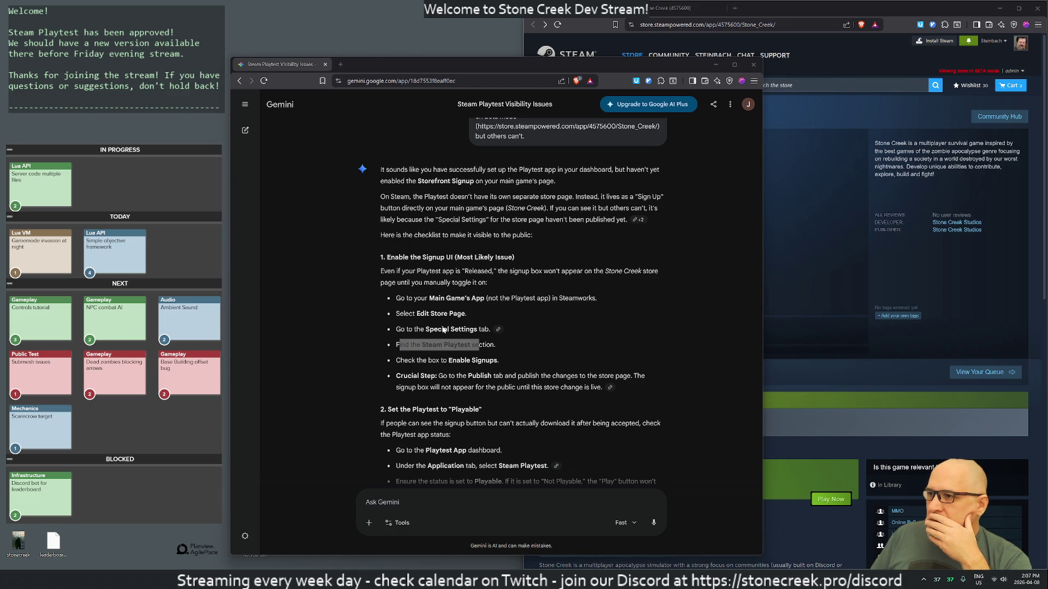
left_click_drag(405, 362, 486, 362)
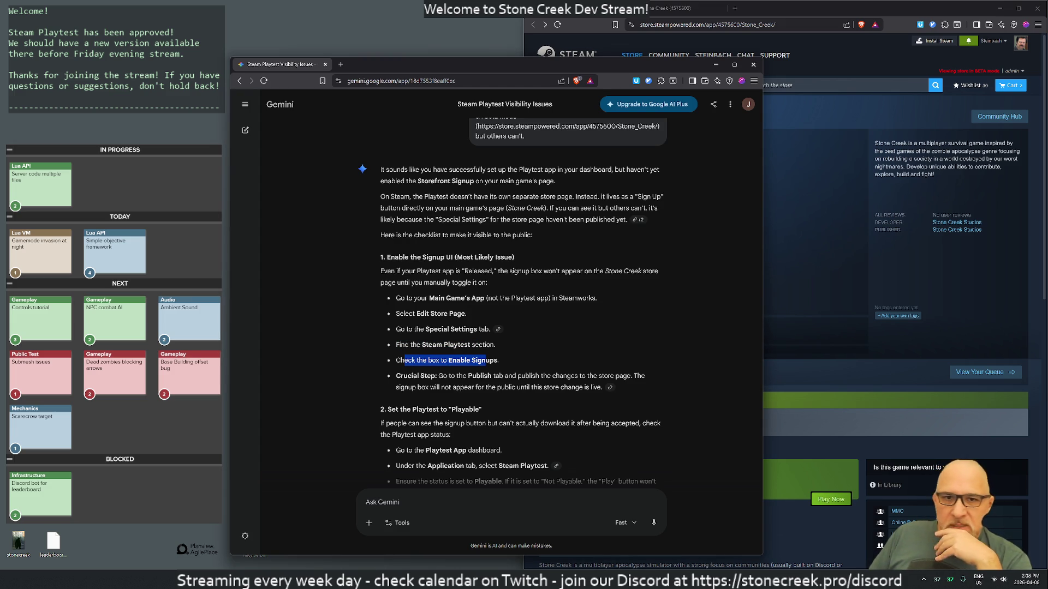
key("alt+Tab")
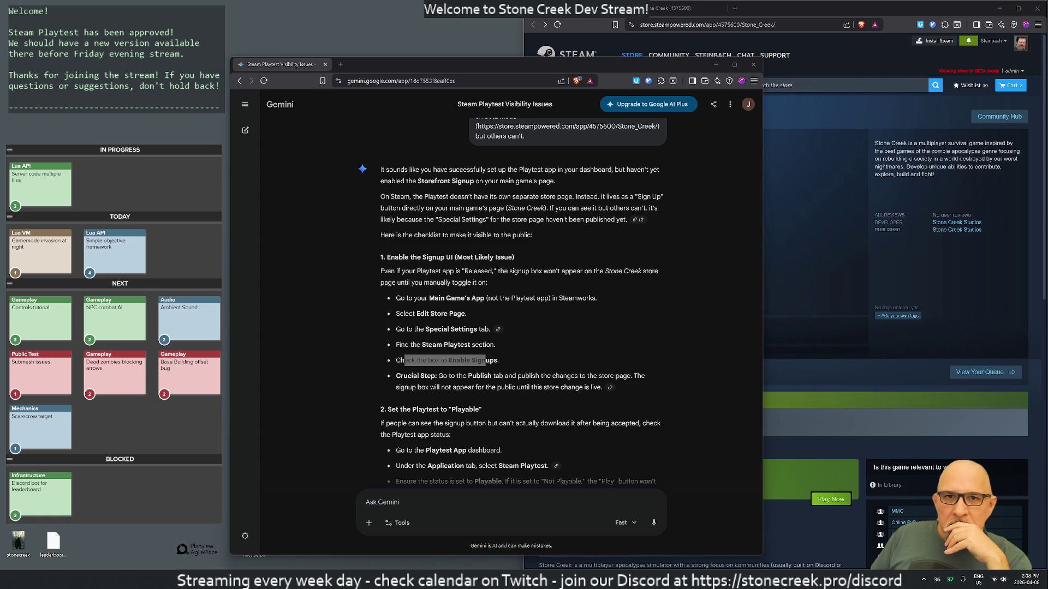
left_click_drag(407, 376, 587, 377)
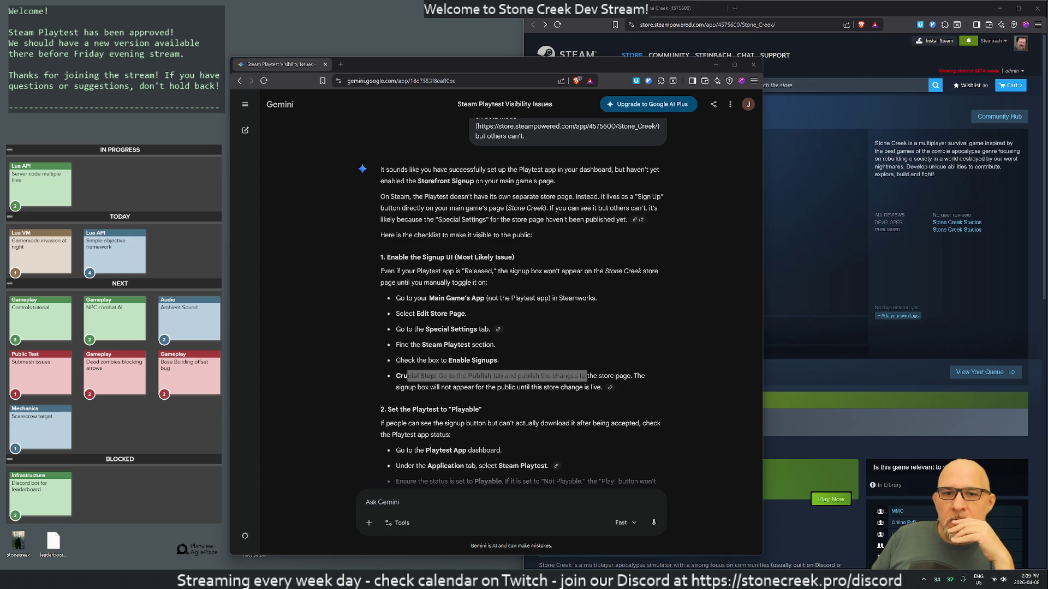
left_click(584, 333)
scroll(643, 370, "down", 3)
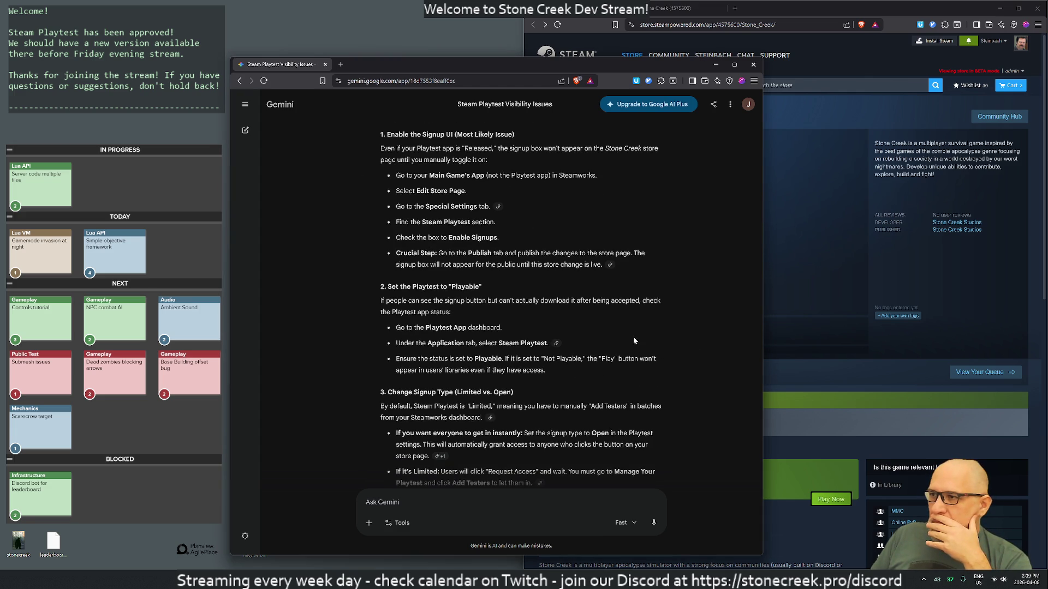
mouse_move(397, 286)
left_mouse_down()
mouse_move(457, 287)
mouse_move(471, 327)
left_mouse_up()
left_click(481, 321)
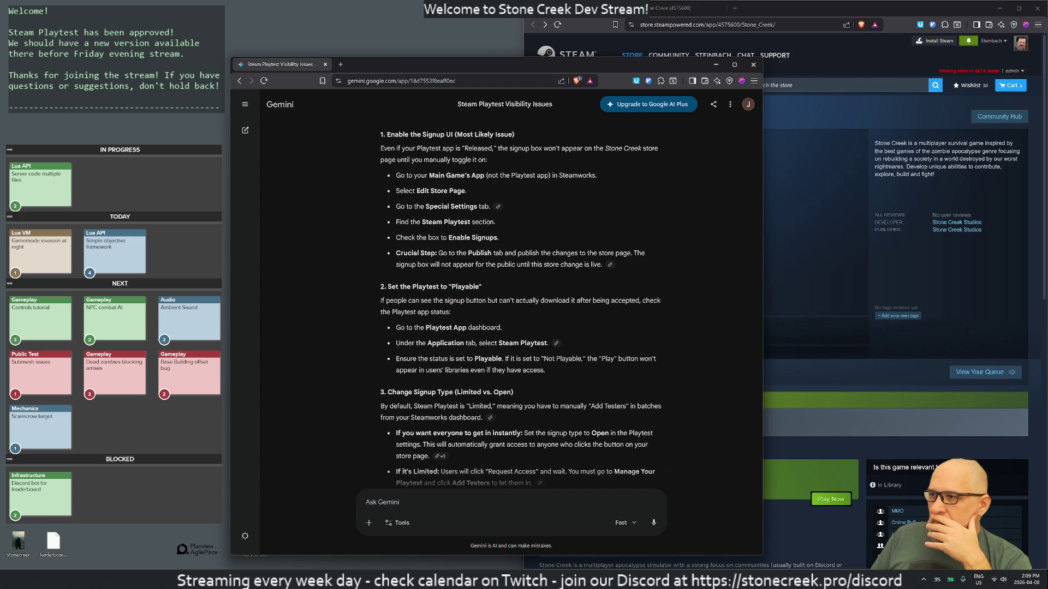
mouse_move(387, 287)
left_mouse_down()
mouse_move(438, 310)
mouse_move(589, 300)
left_mouse_up()
left_click(454, 310)
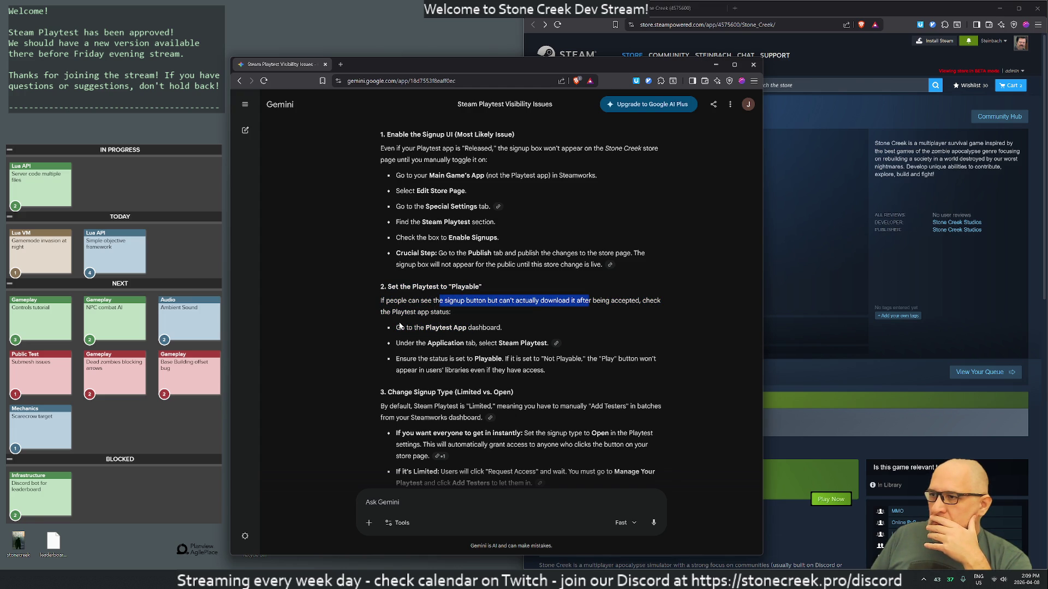
left_click(589, 301)
scroll(456, 384, "down", 1)
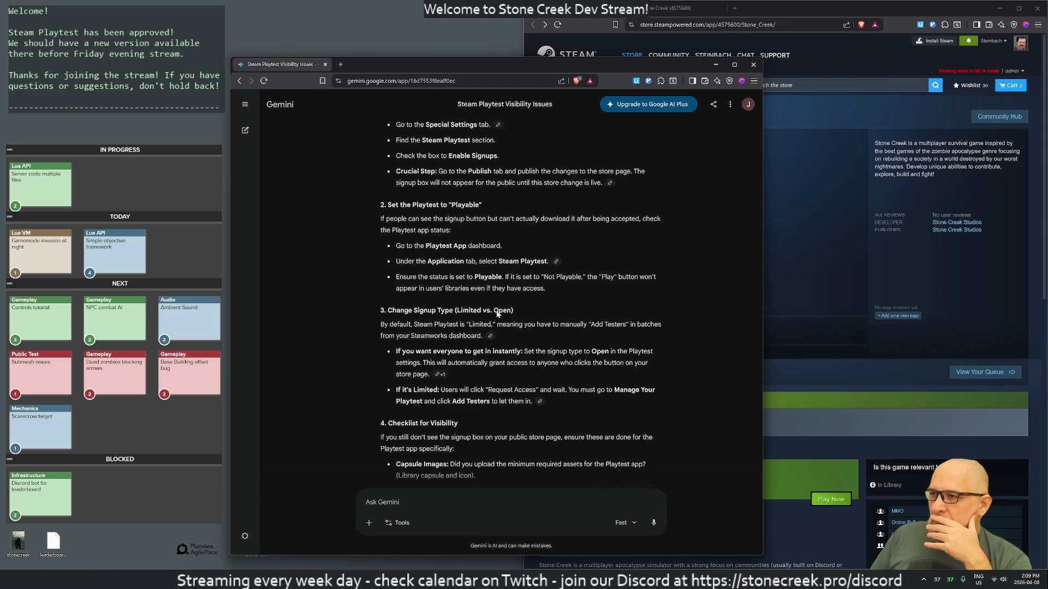
mouse_move(388, 310)
left_mouse_down()
mouse_move(492, 310)
mouse_move(509, 336)
left_mouse_up()
left_click(510, 336)
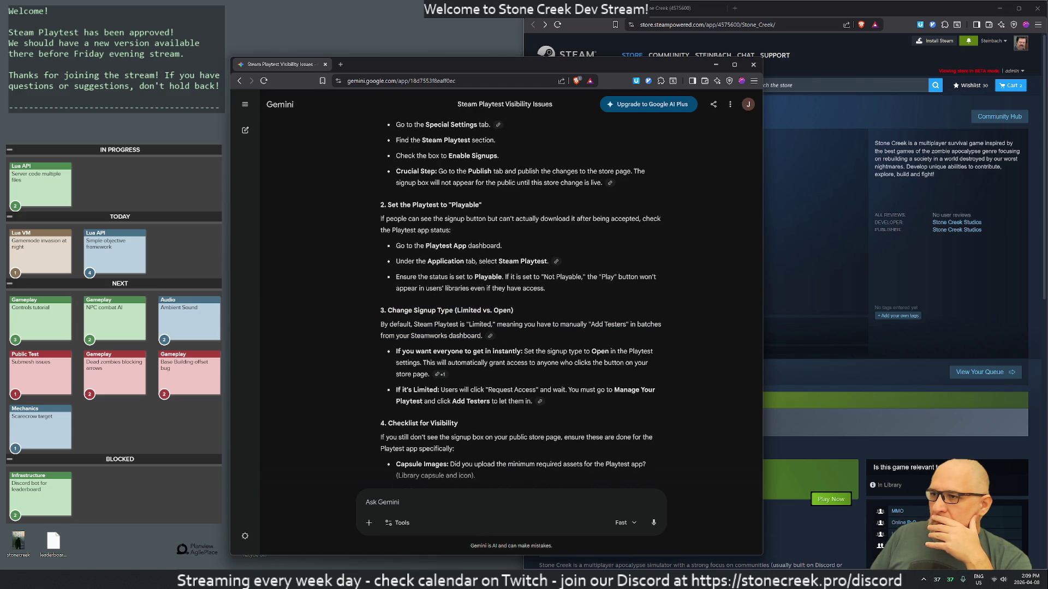
mouse_move(396, 351)
left_mouse_down()
mouse_move(655, 362)
mouse_move(442, 375)
mouse_move(562, 401)
left_mouse_up()
left_click(442, 374)
left_click(597, 378)
scroll(597, 379, "down", 2)
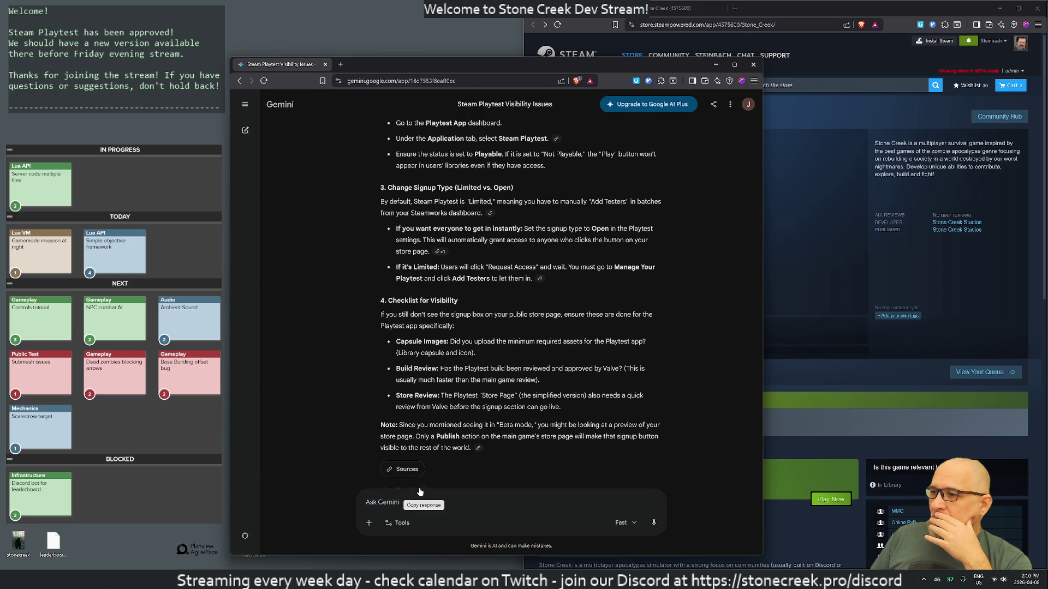
scroll(431, 494, "down", 1)
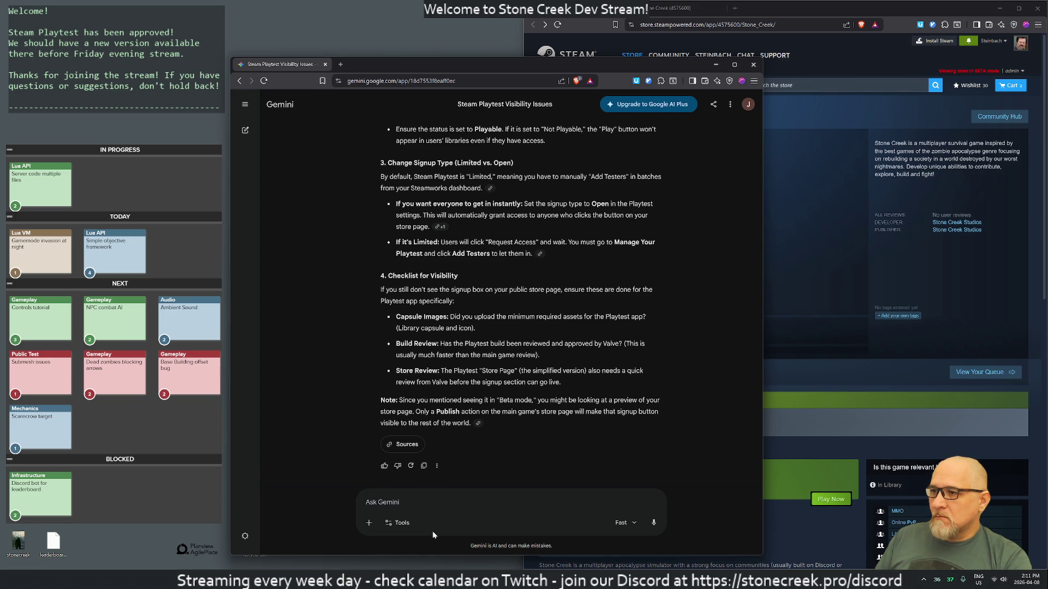
type("how do i public on main game'")
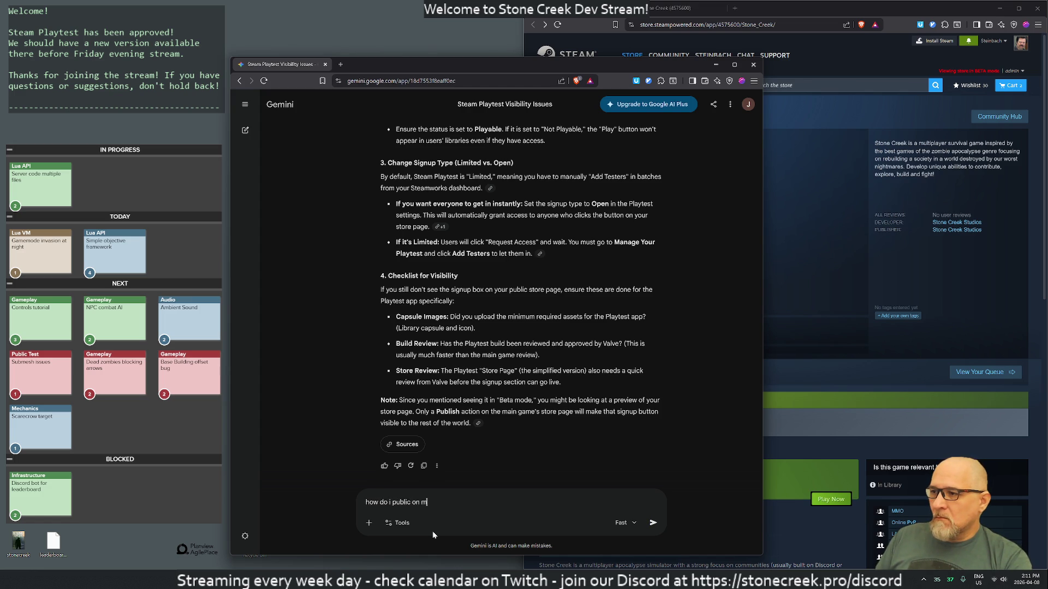
type("s store page?")
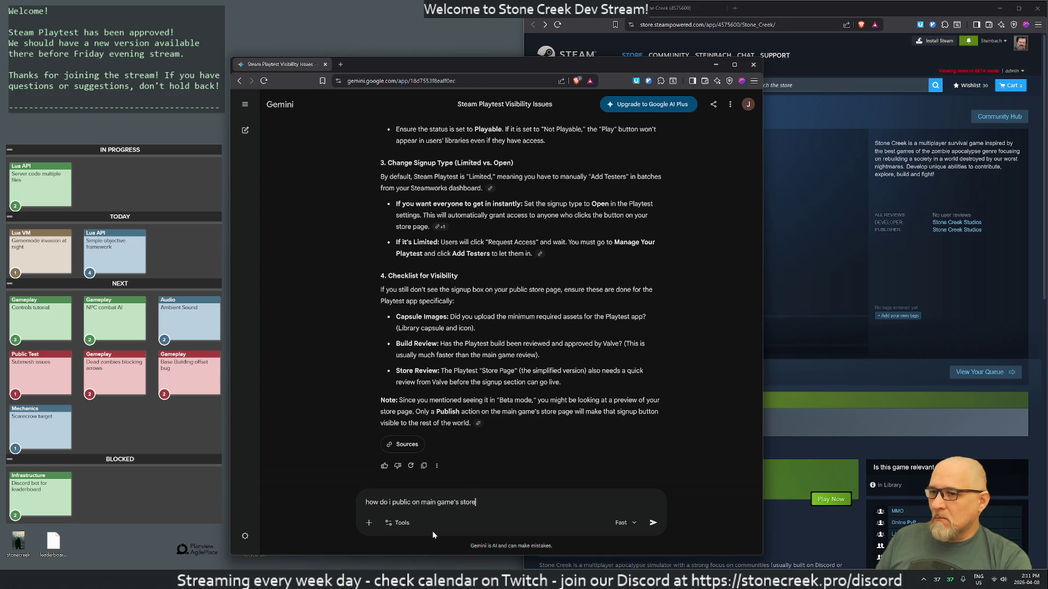
Send Gemini the question 'how do i public on main game's store page?'
key("Return")
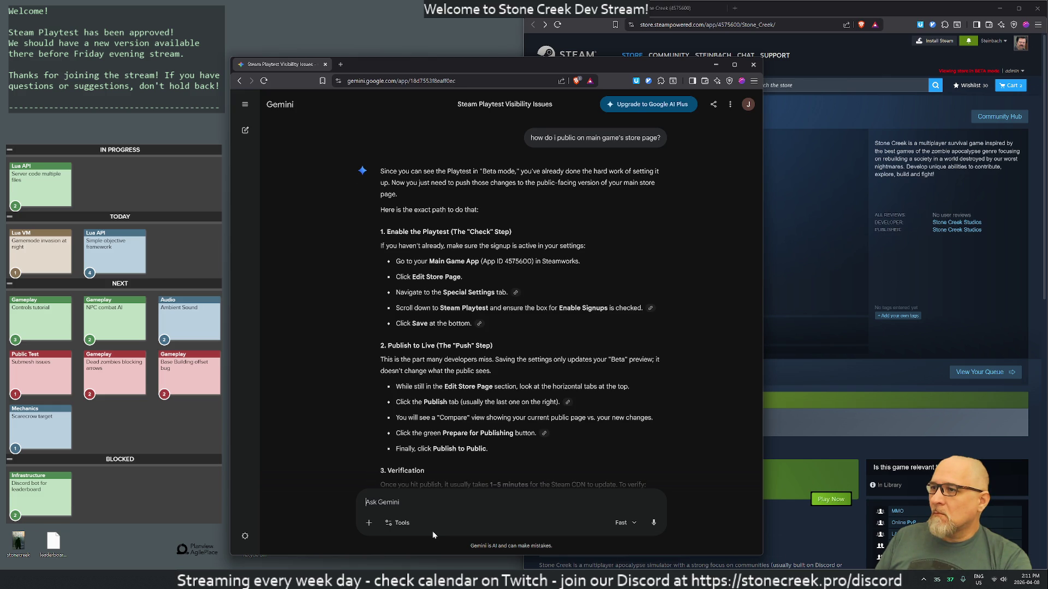
Tell Gemini 'I am able to start the playtest myself via Steam'
type("I am able to s")
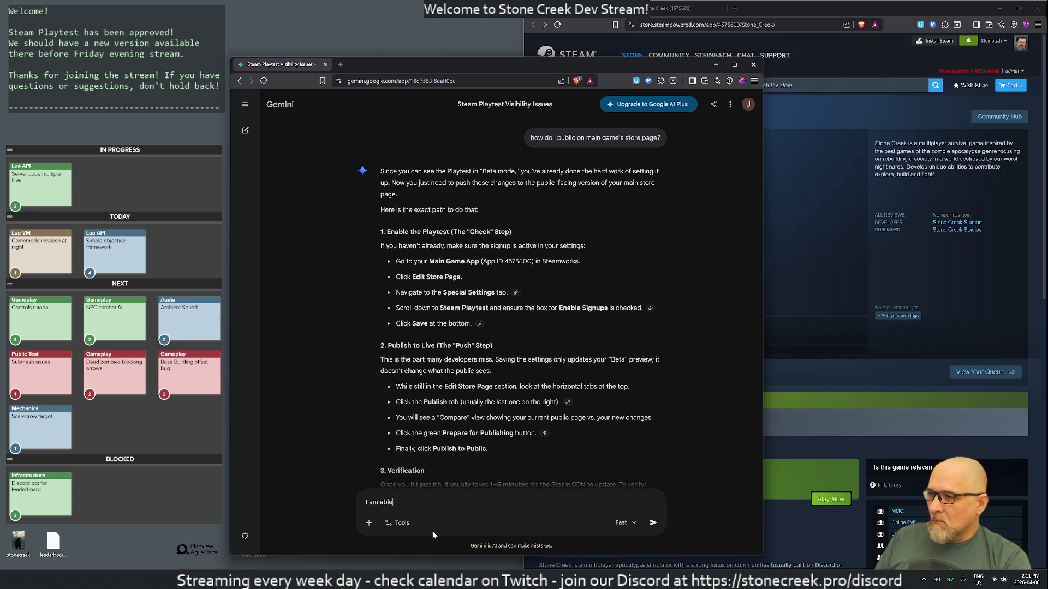
type("tart")
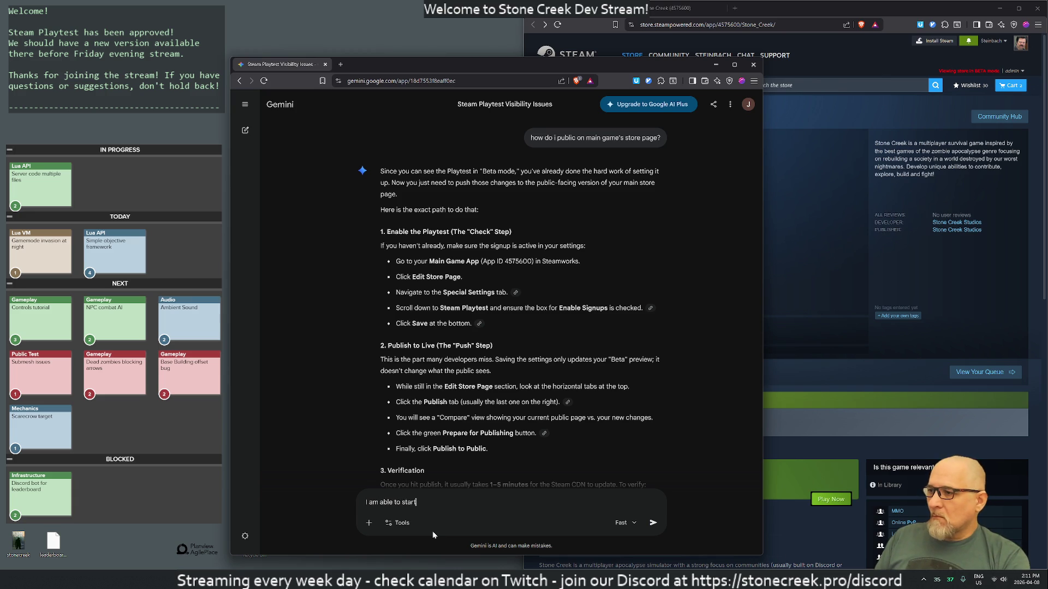
type(" the playtest myself via Steam")
key("Return")
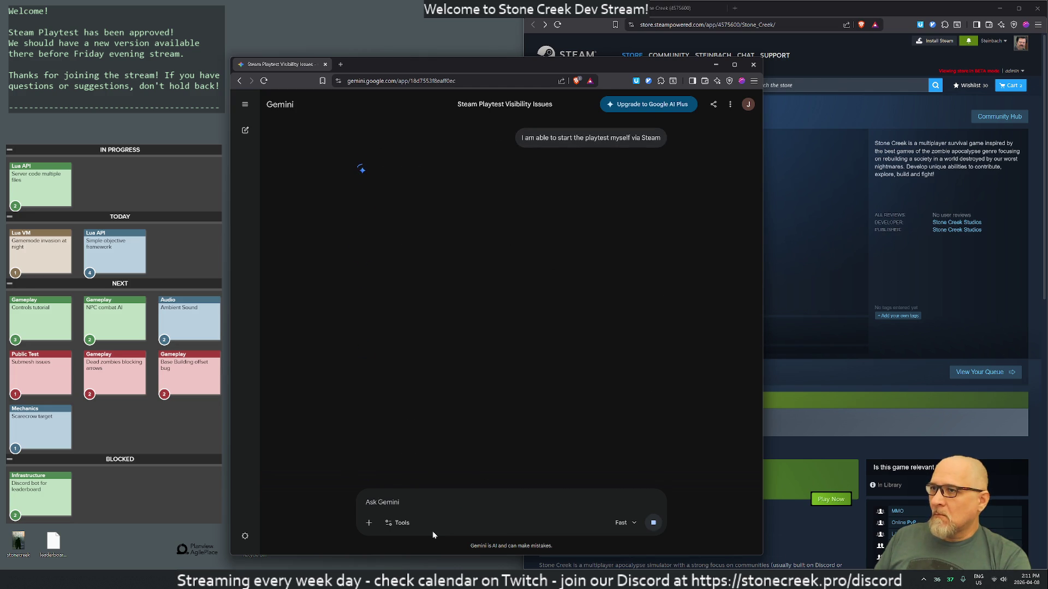